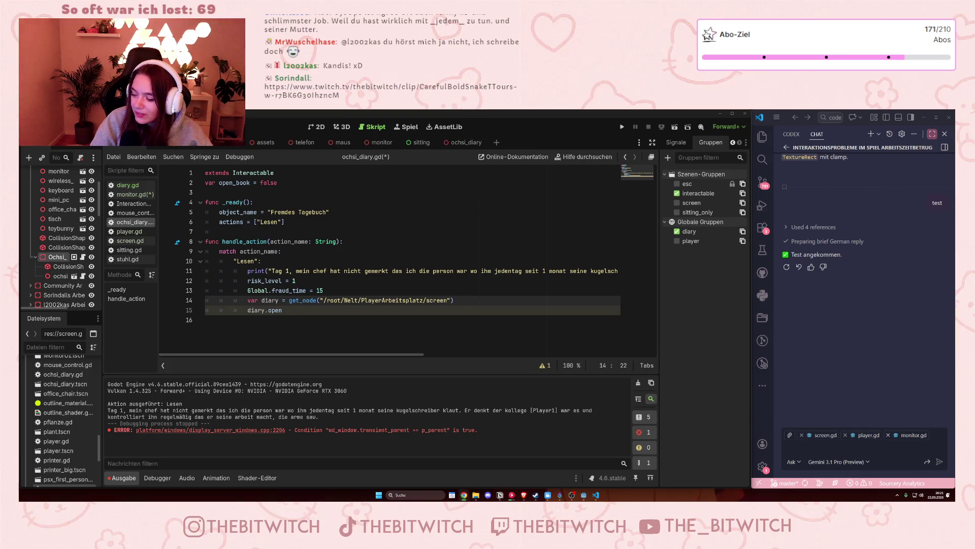
Replace the get_node path in ochsi_diary.gd with "ochsi_diary" and save the script.
click(316, 311)
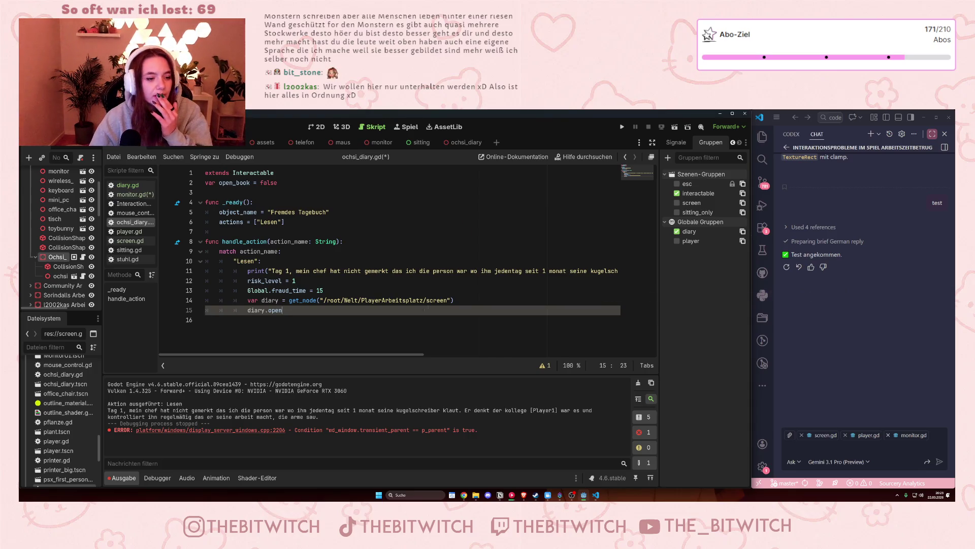
drag(325, 300, 448, 301)
click(407, 300)
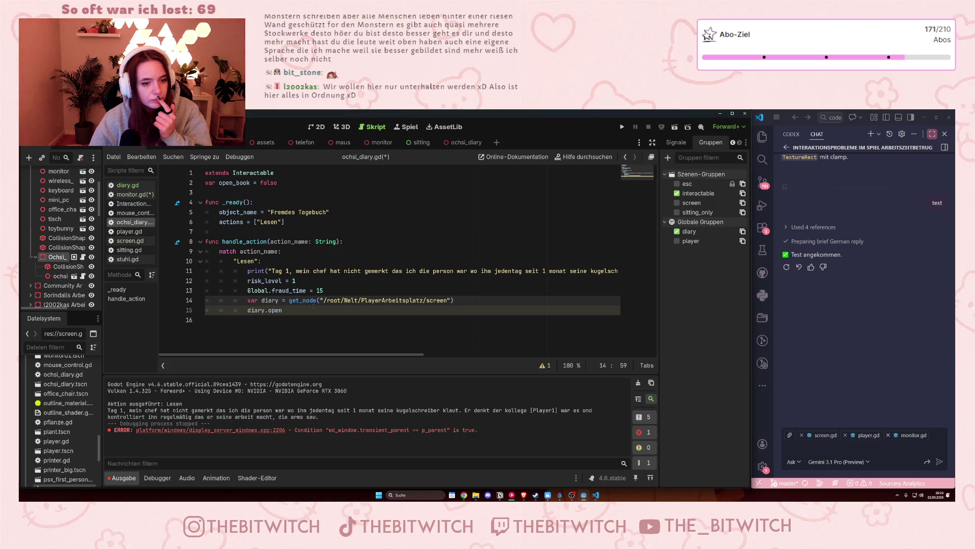
drag(324, 300, 447, 300)
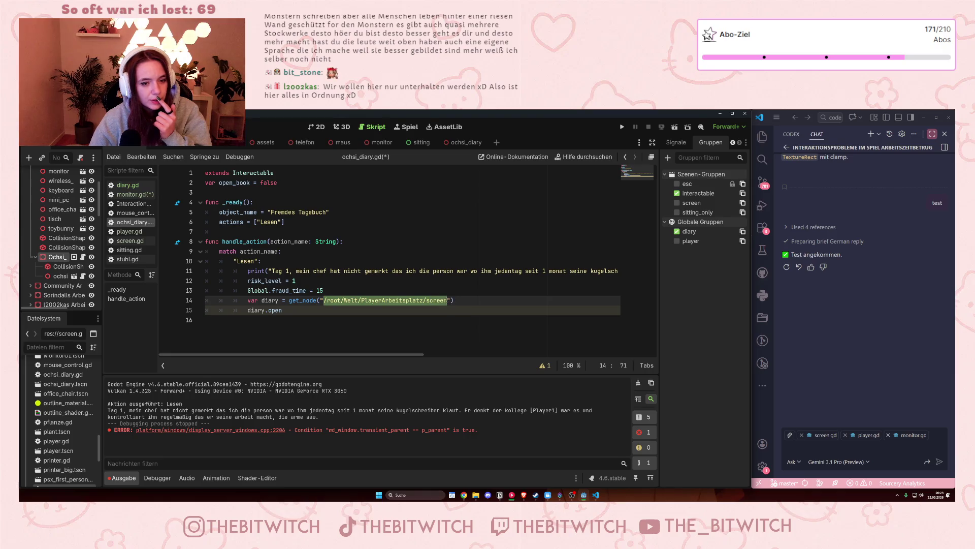
text(ochsi_diary)
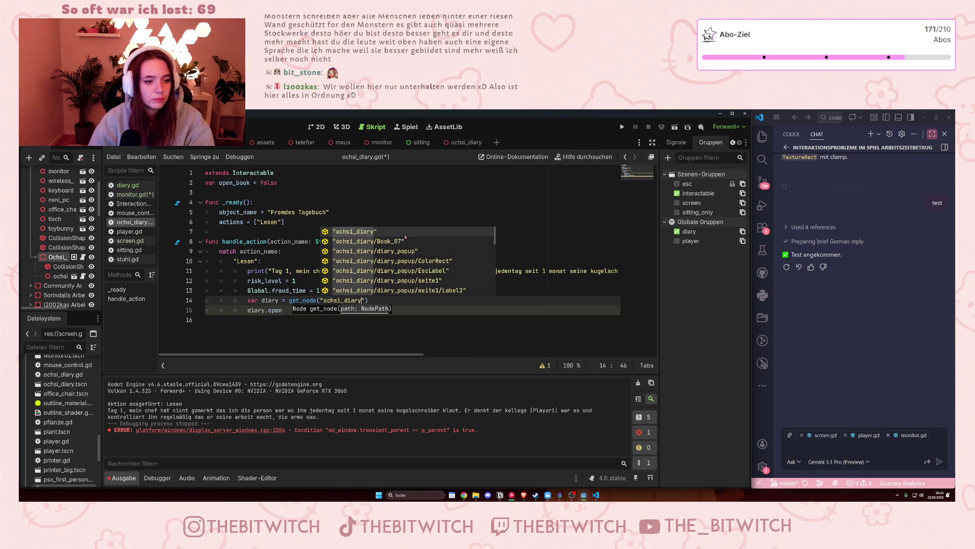
key(Return)
click(517, 337)
key(ctrl+s)
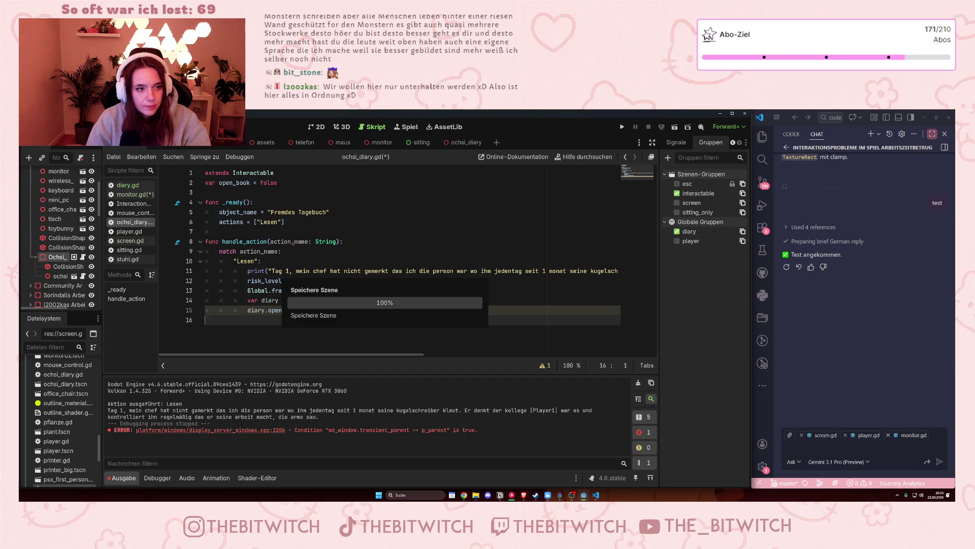
Delete the 'var open_book = false' line from ochsi_diary.gd.
click(281, 172)
drag(290, 186, 287, 178)
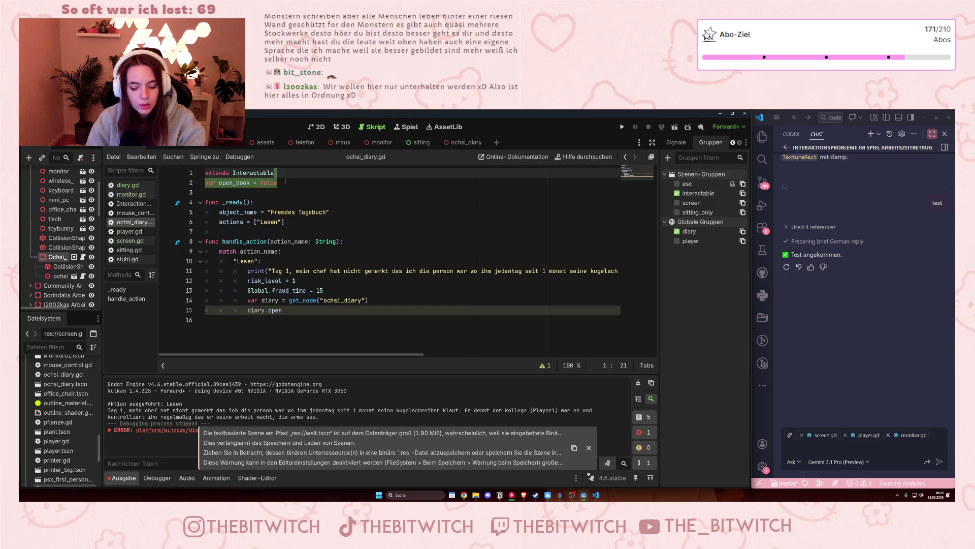
key(BackSpace)
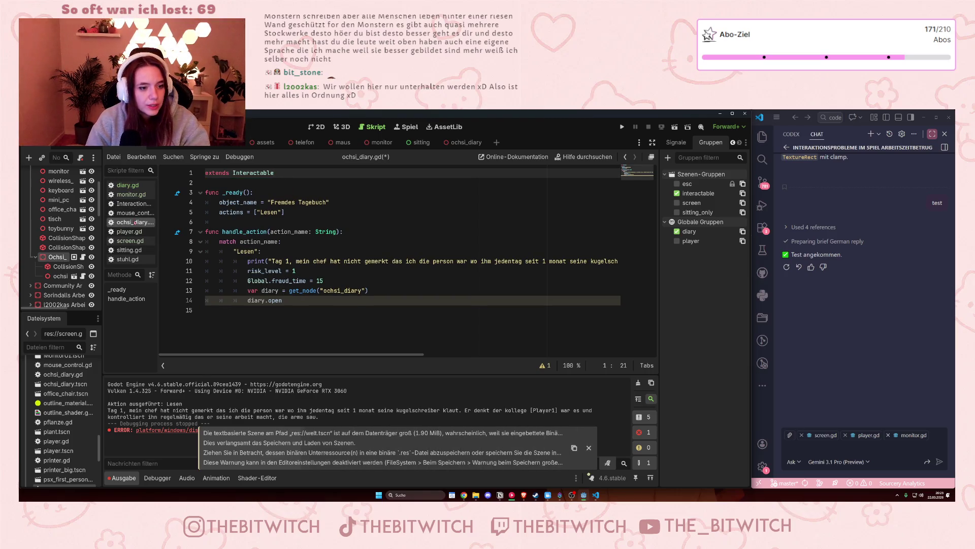
click(327, 261)
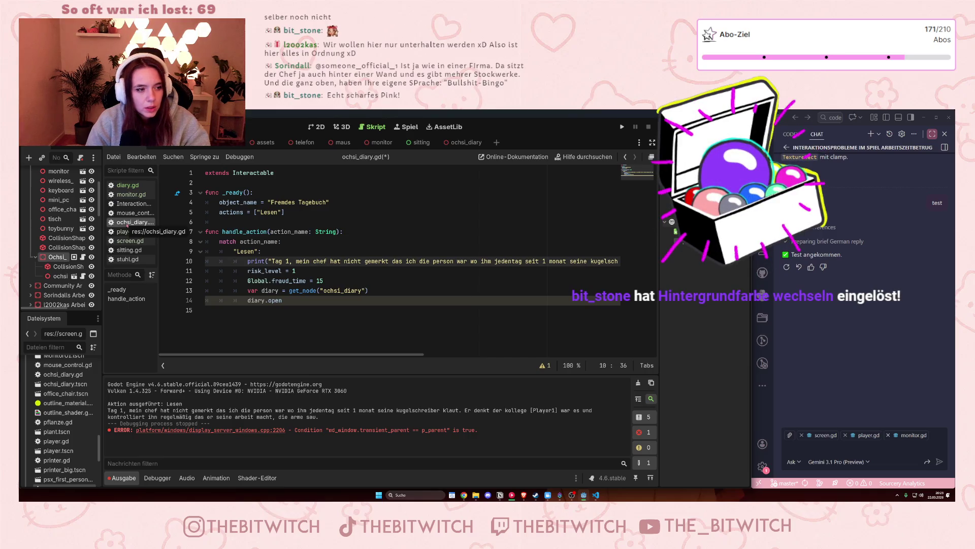
Open diary.gd and select the group lookup line inside its _ready function.
click(135, 185)
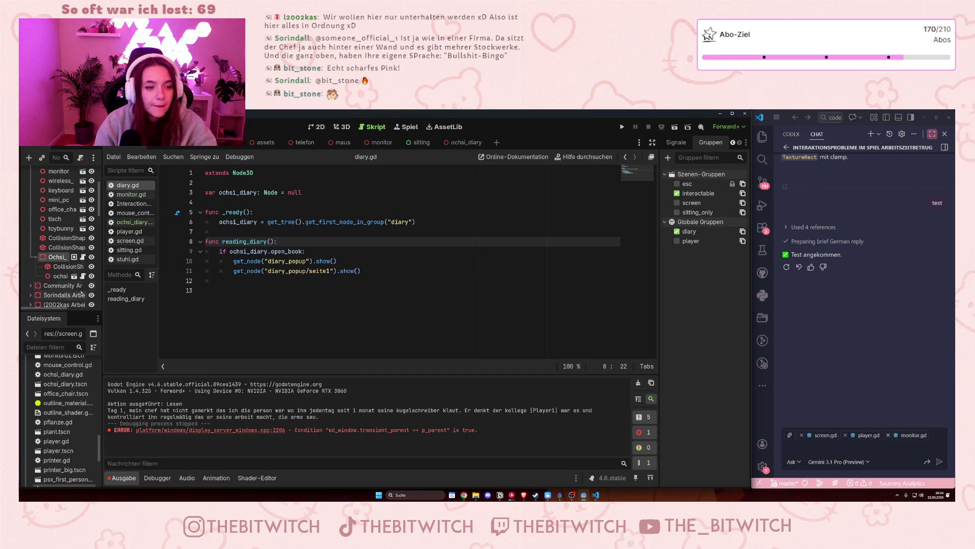
mouse_move(258, 252)
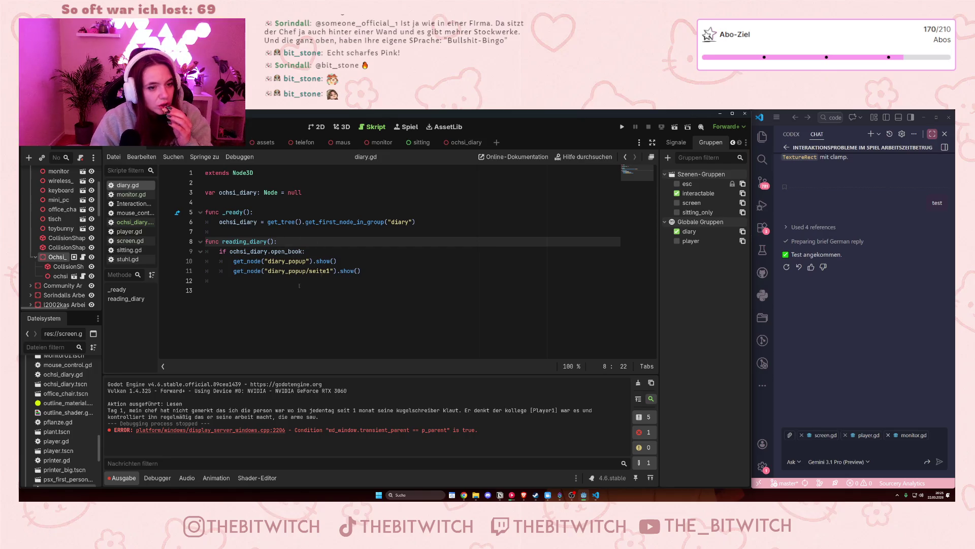
drag(420, 223, 419, 215)
Delete the _ready function and the ochsi_diary variable declaration from diary.gd.
key(BackSpace)
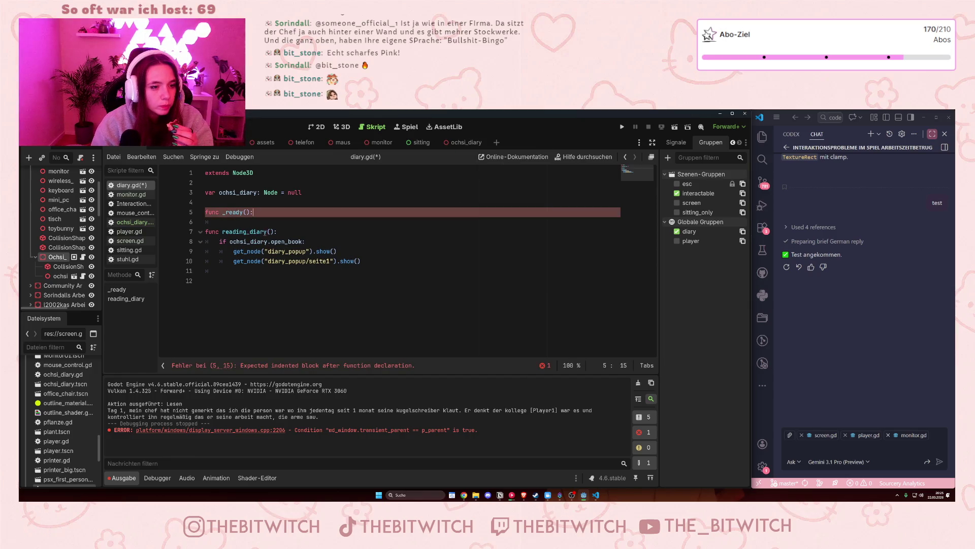
double_click(238, 231)
drag(253, 212, 205, 203)
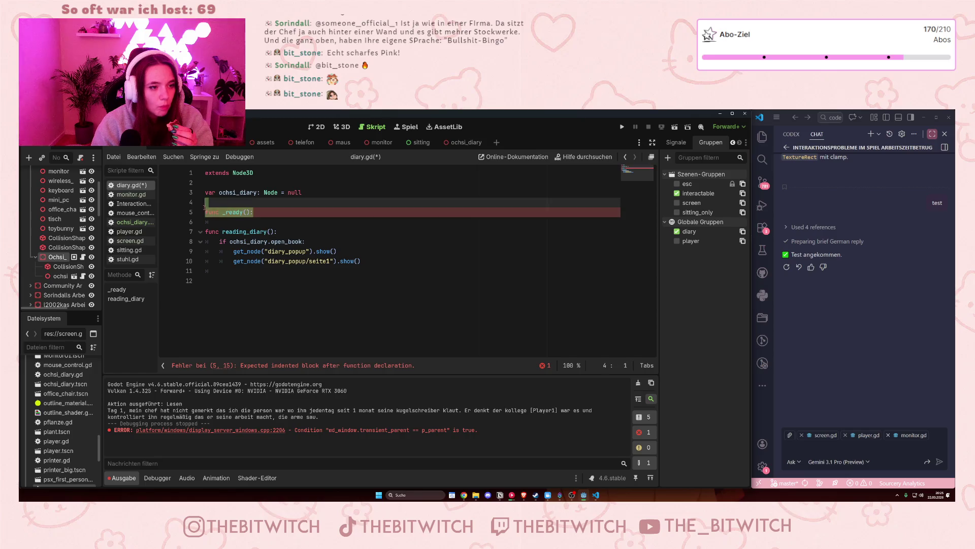
key(BackSpace)
key(BackSpace)
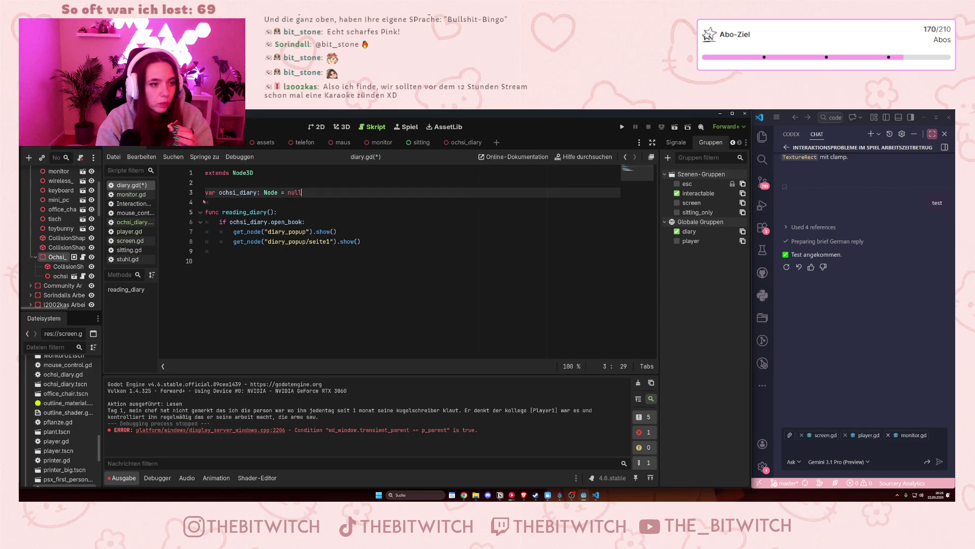
drag(304, 193, 212, 182)
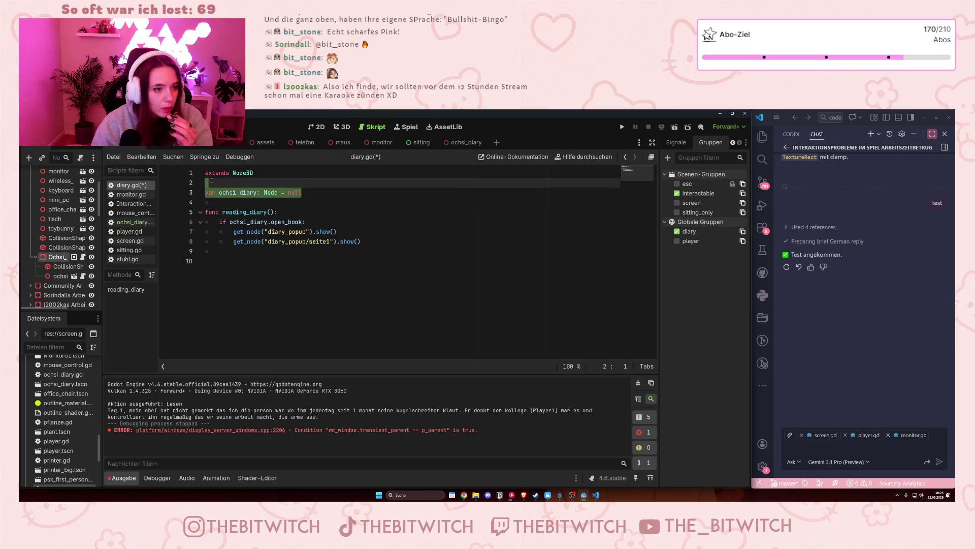
key(BackSpace)
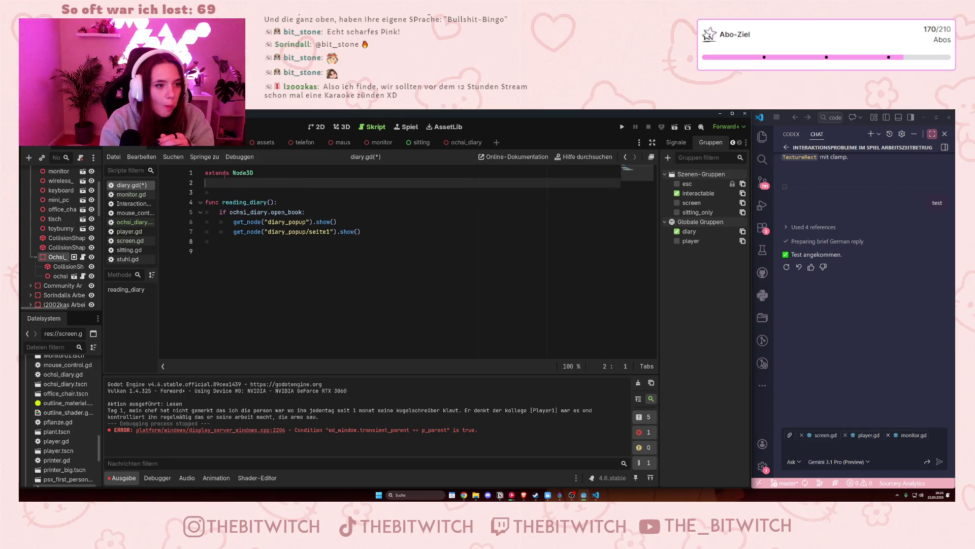
key(BackSpace)
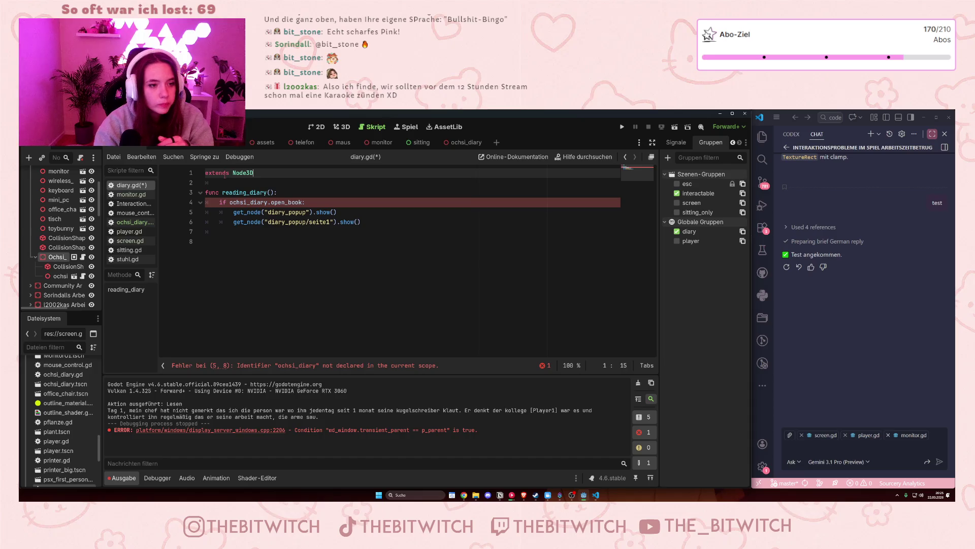
Rename reading_diary to open, drop the open_book check, unindent the show lines, and save.
double_click(243, 192)
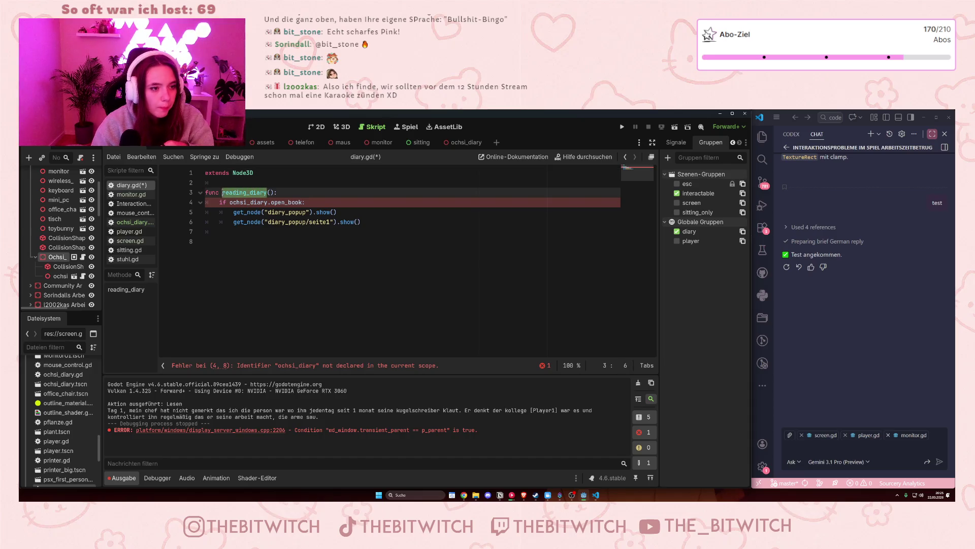
text(open)
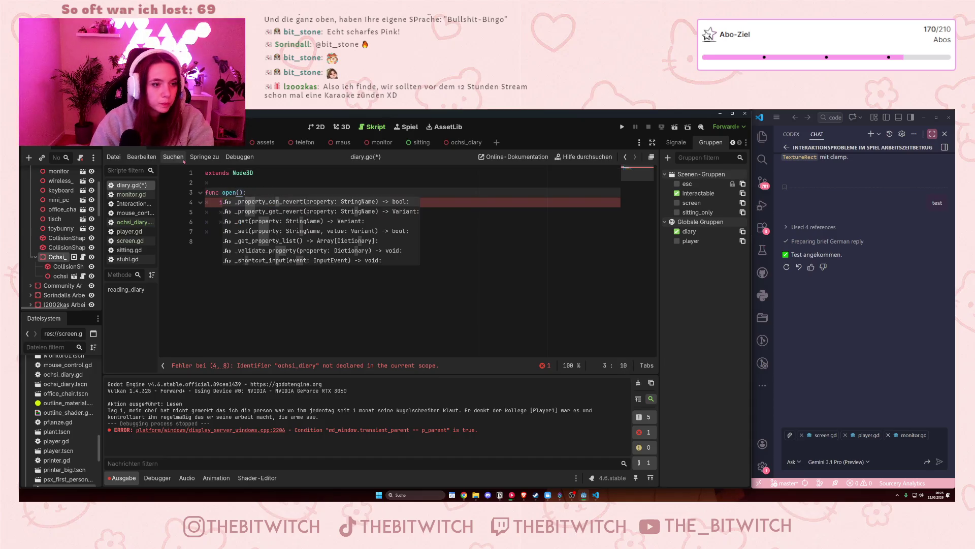
click(269, 289)
drag(320, 202, 247, 192)
key(BackSpace)
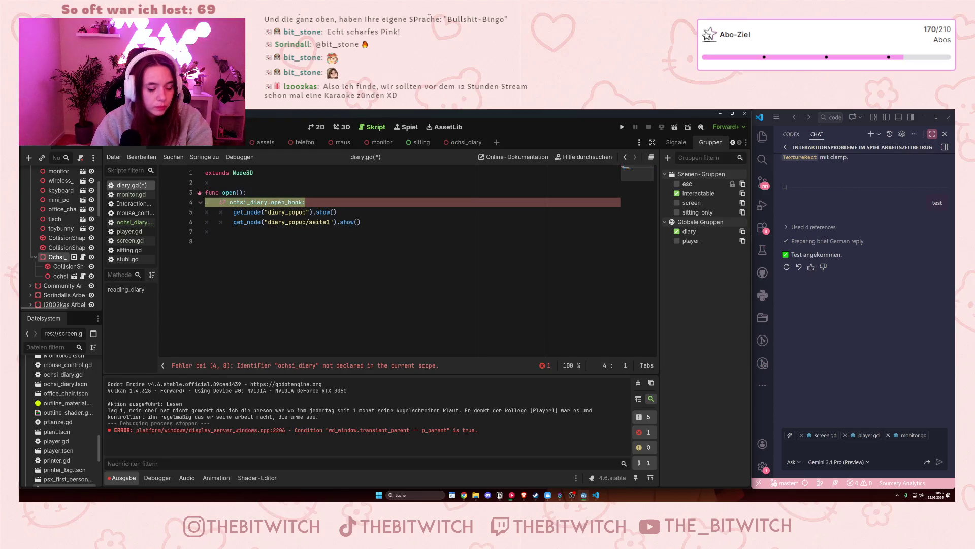
drag(244, 212, 233, 202)
key(shift+Tab)
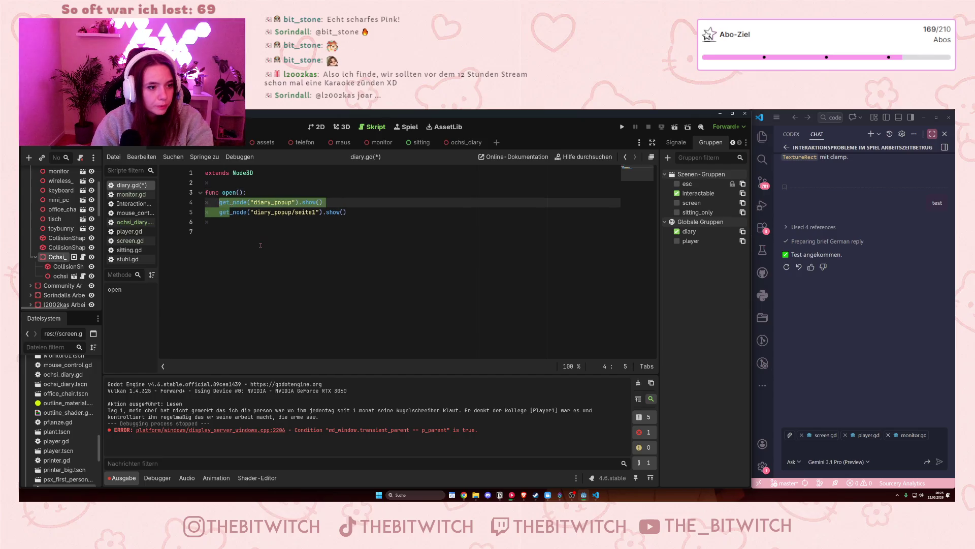
click(257, 249)
key(ctrl+s)
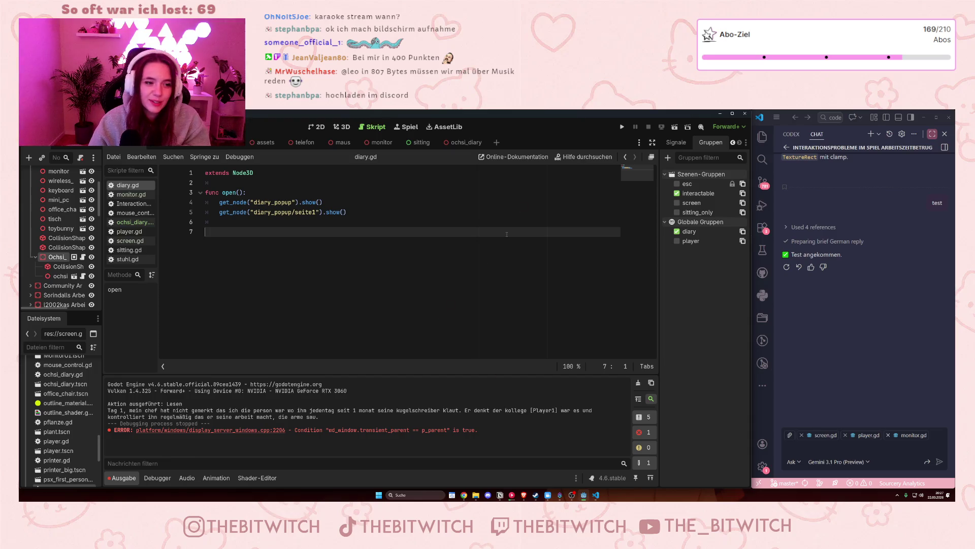
Run the game, walk to the desk and read the diary with E, then stop the game.
click(623, 127)
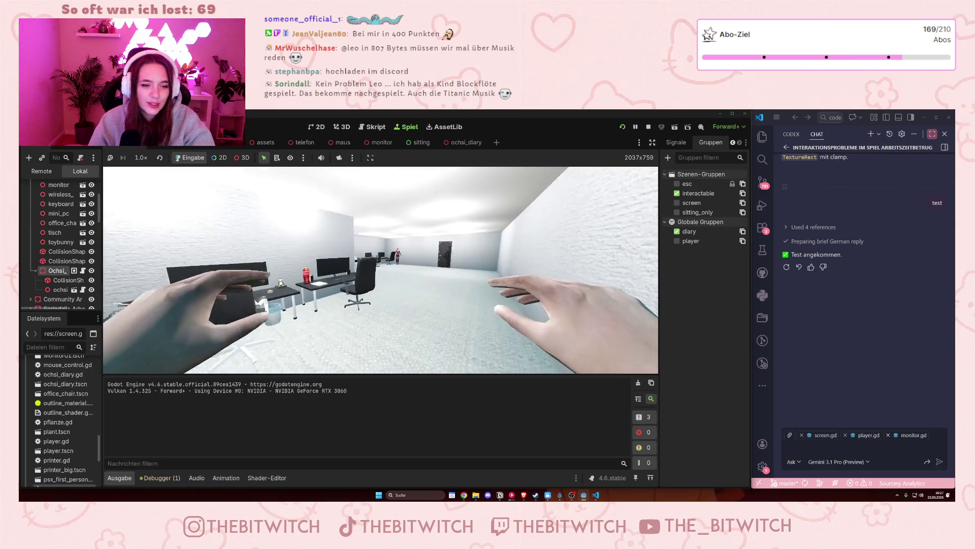
key(w)
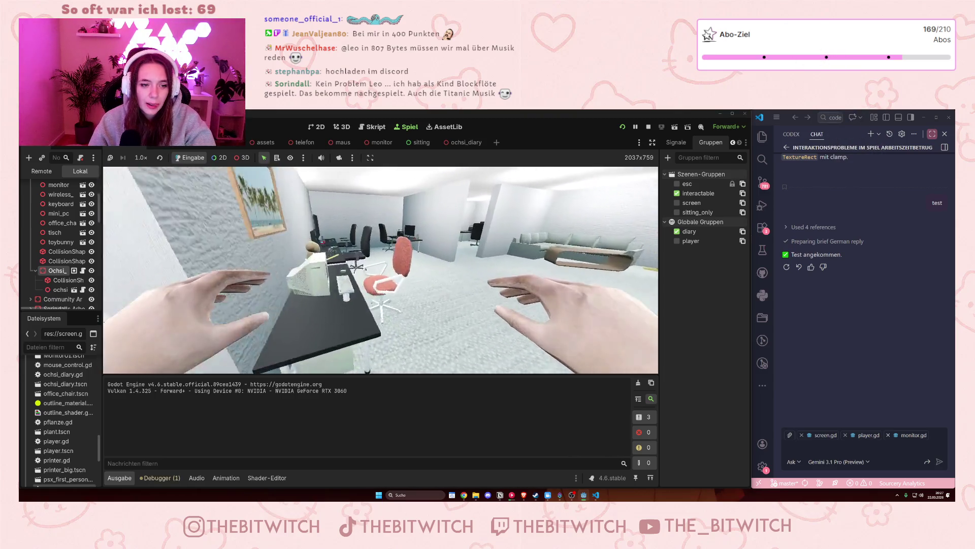
key(w)
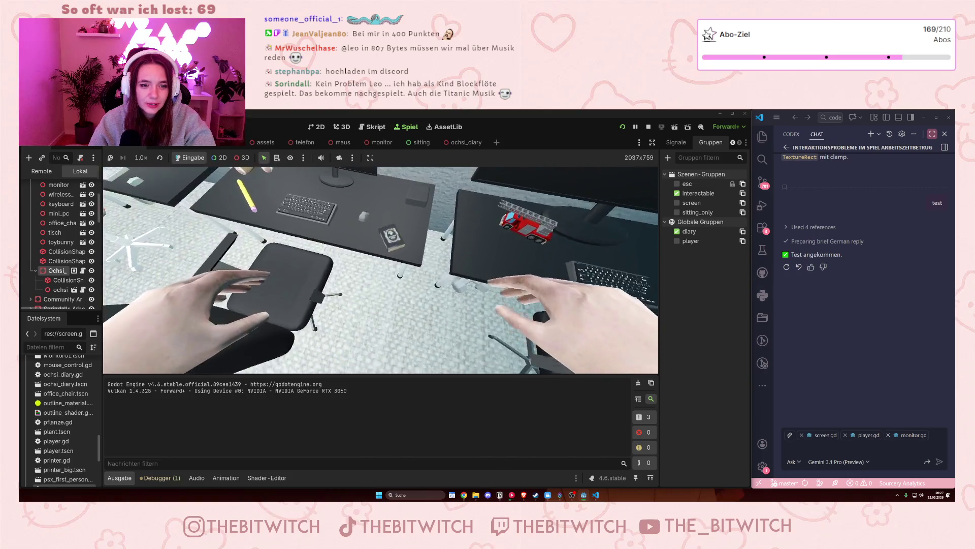
key(e)
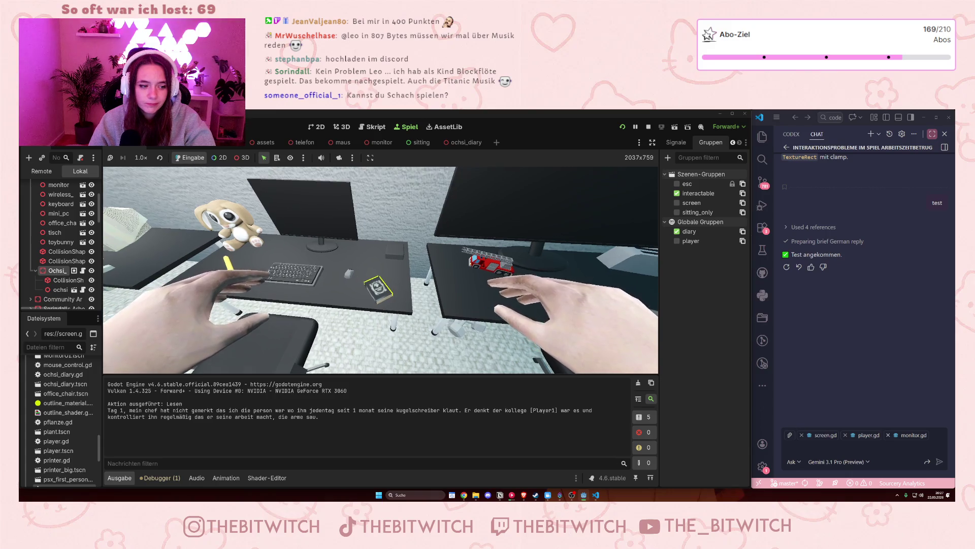
key(w)
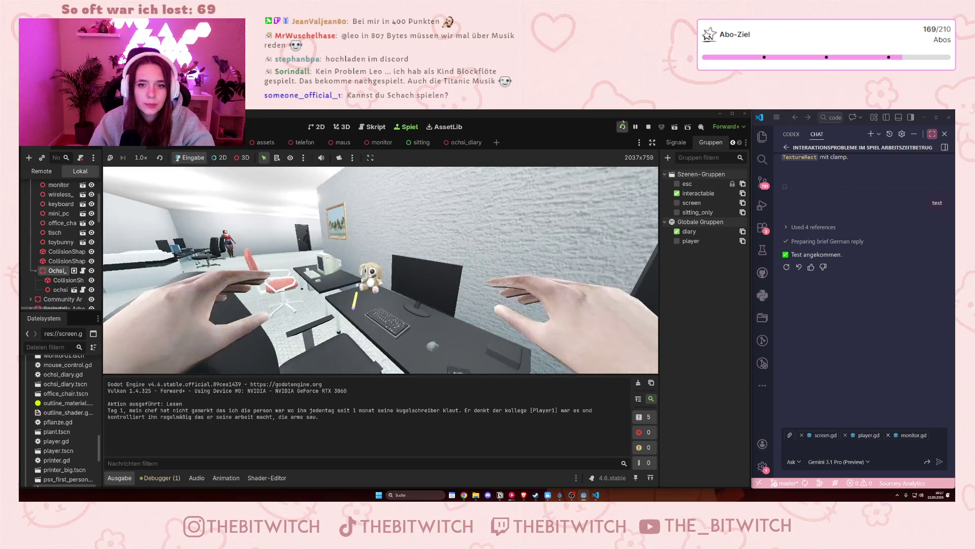
click(648, 127)
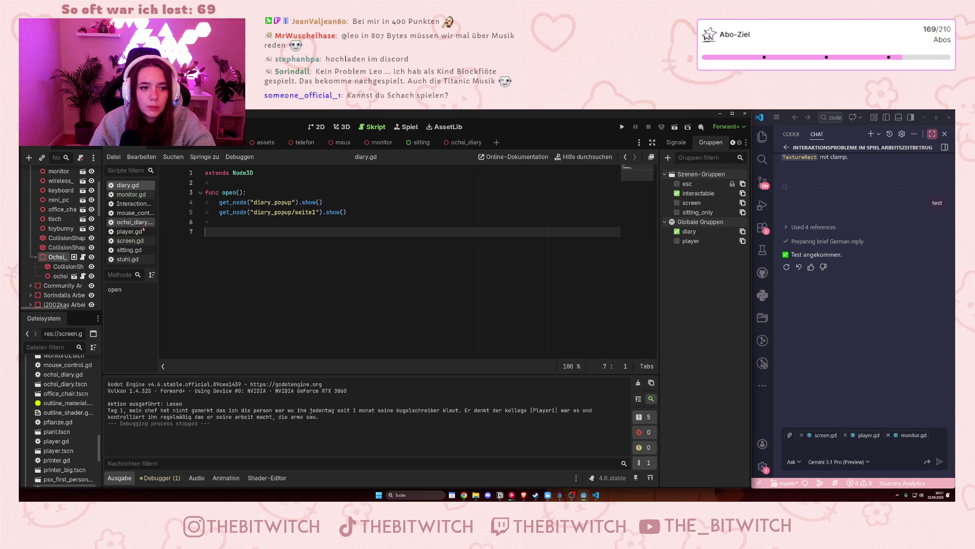
Remove the "()" after both .show calls on lines 4 and 5, save diary.gd, and run the game.
click(301, 202)
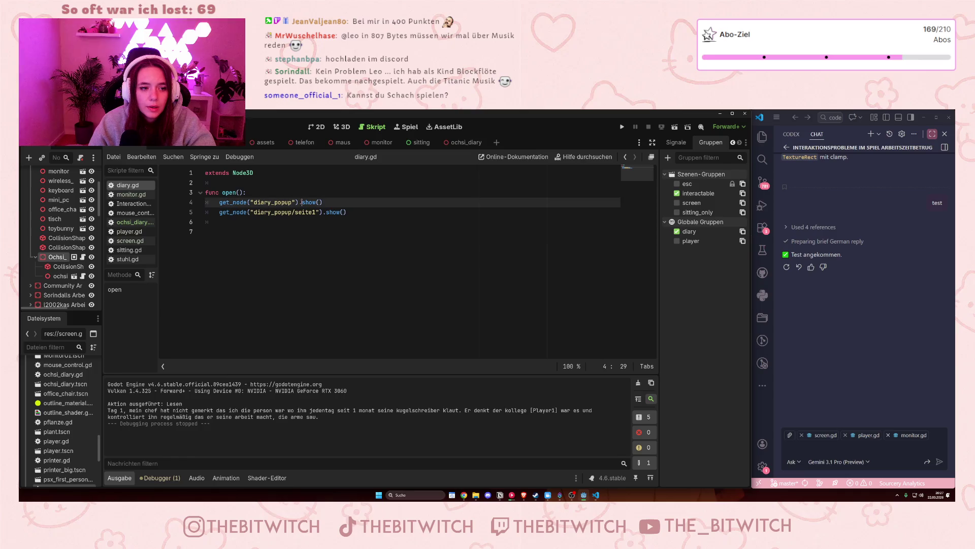
click(325, 203)
key(BackSpace)
key(BackSpace)
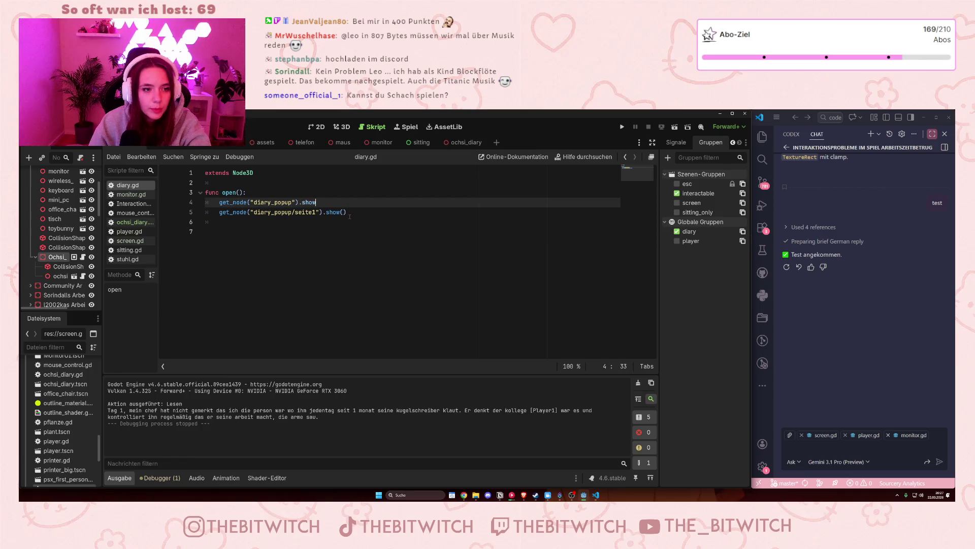
click(351, 213)
key(BackSpace)
key(BackSpace)
click(345, 251)
key(ctrl+s)
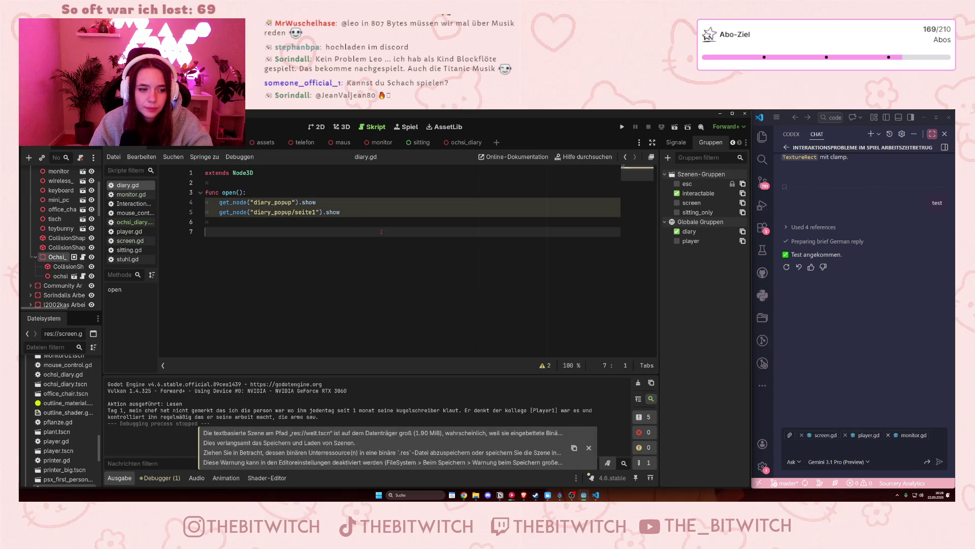
mouse_move(247, 213)
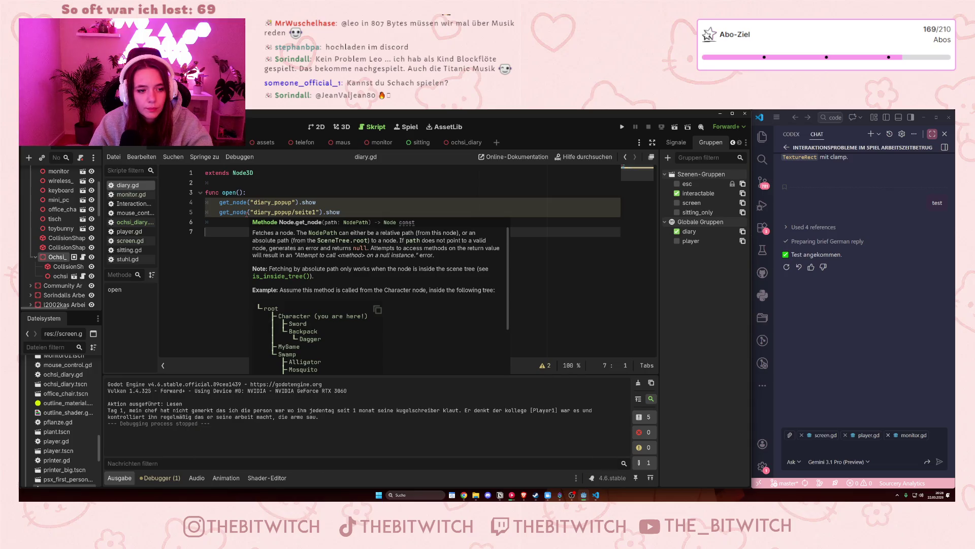
click(622, 127)
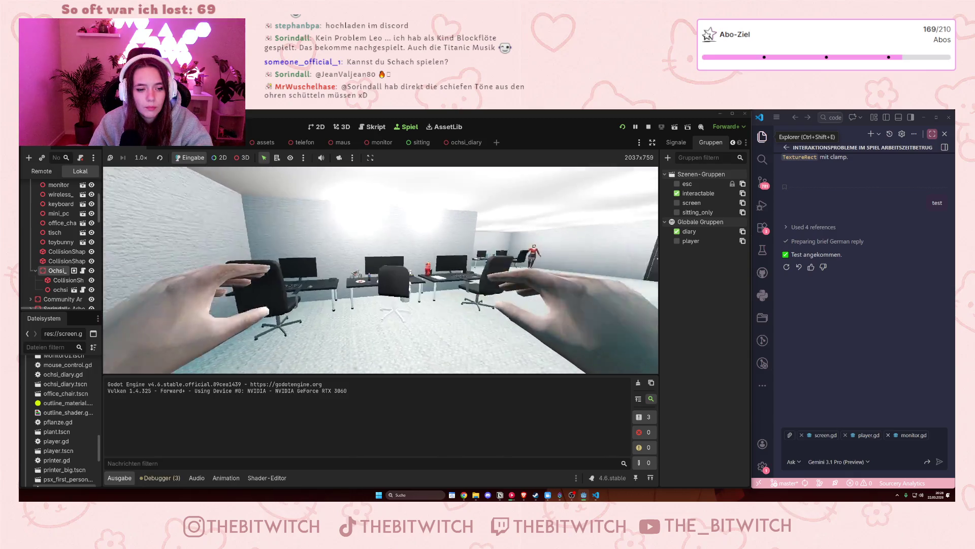
Walk to the desk with W, read the diary with E, then stop the game with F8.
key(w)
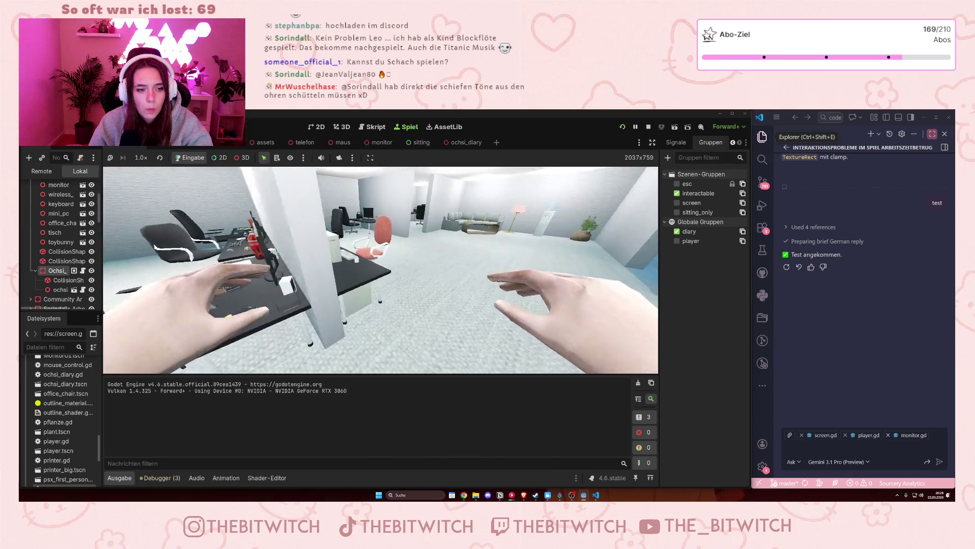
key(w)
key(e)
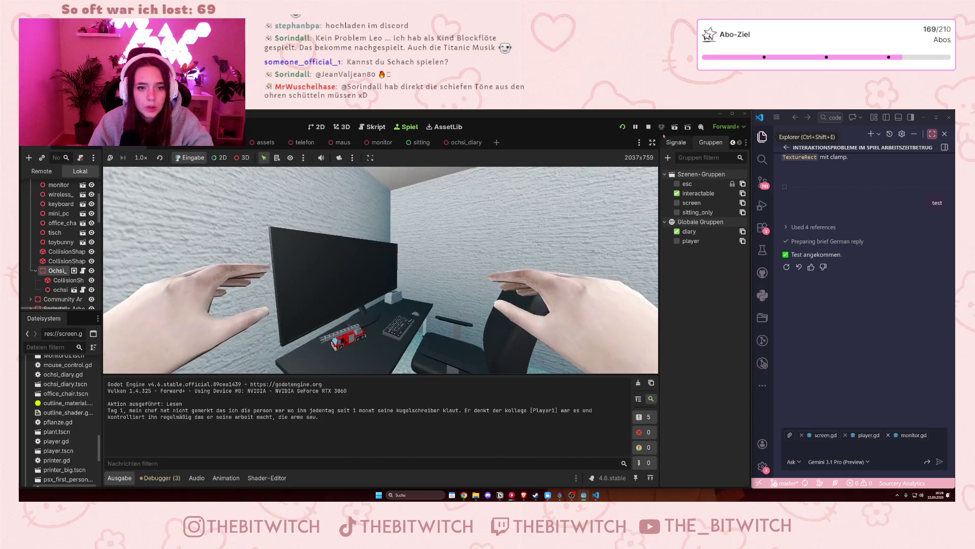
key(F8)
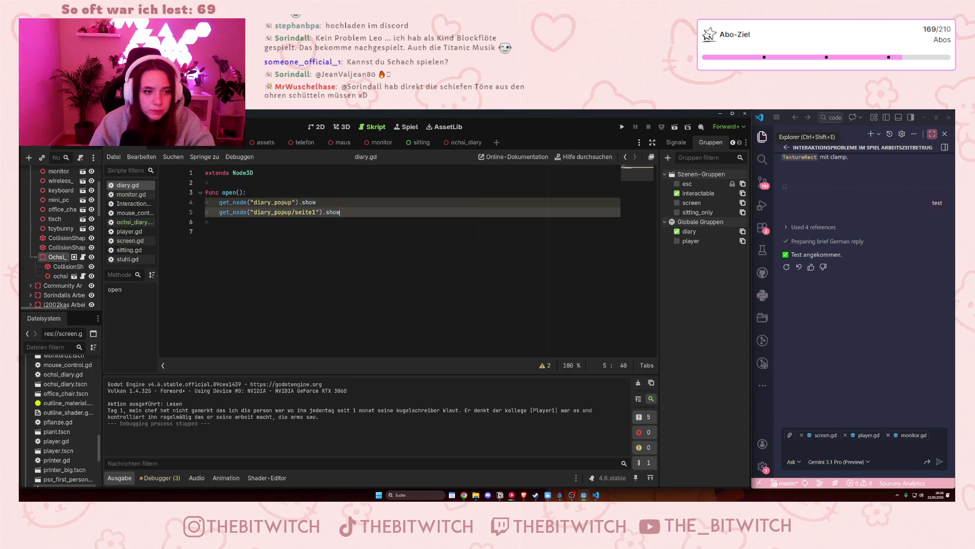
Restore the parentheses so lines 4 and 5 of open() call show() again.
click(338, 202)
text(())
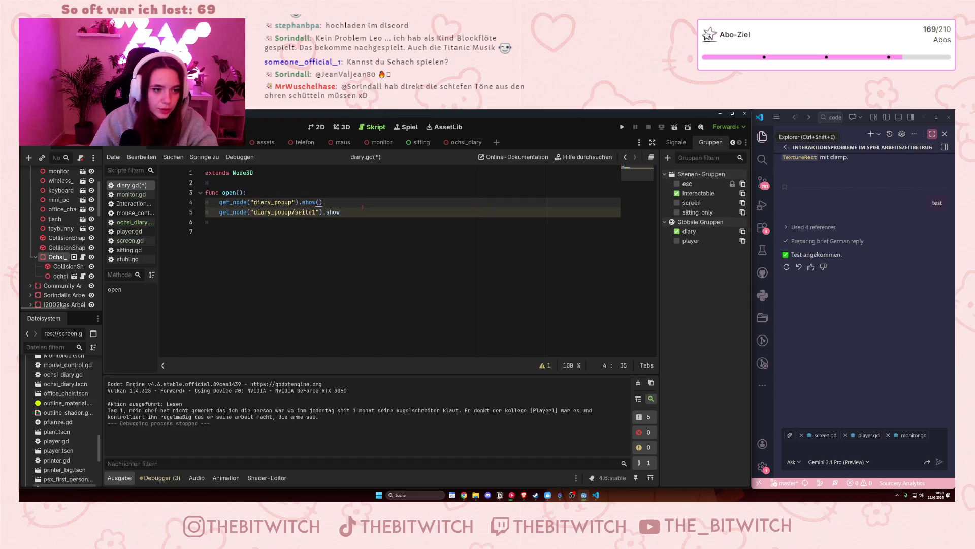
click(352, 212)
text(()
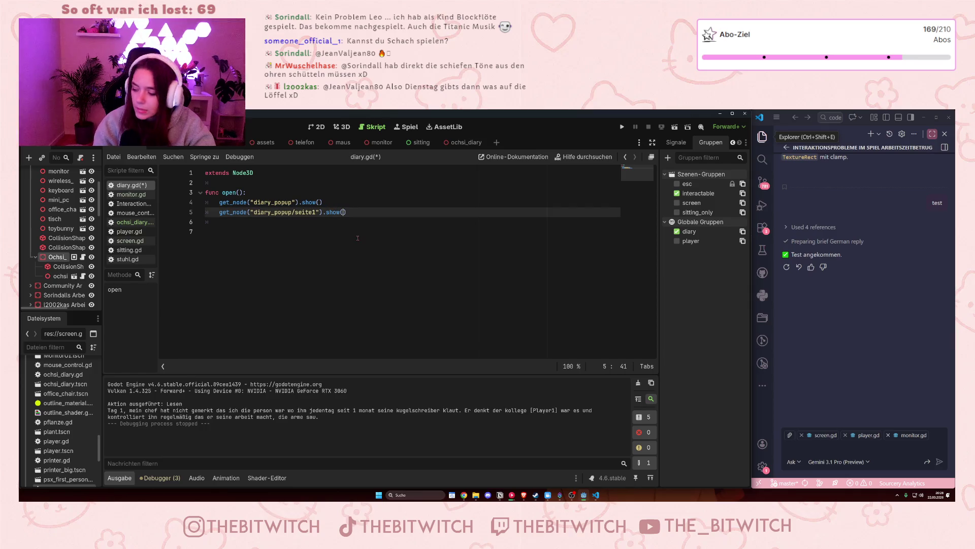
click(432, 263)
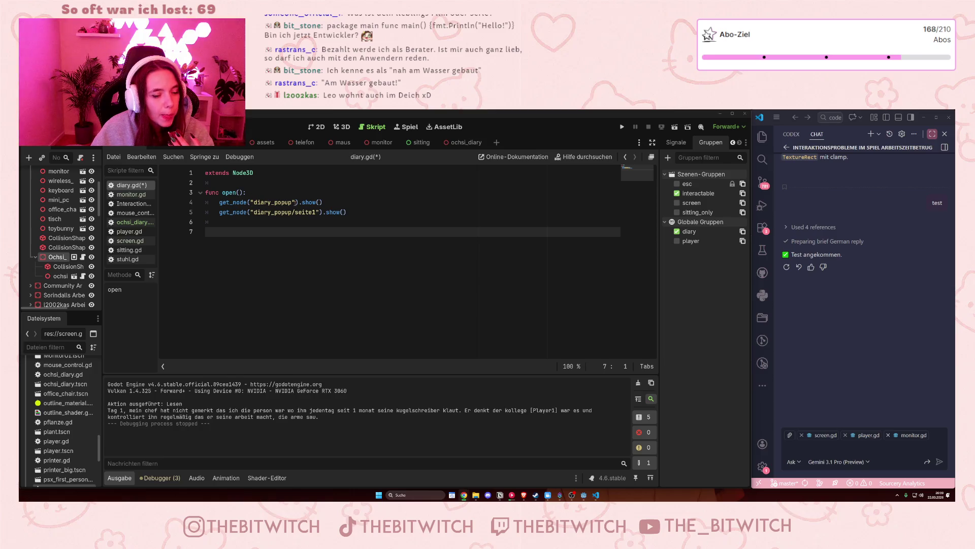
Read the get_node documentation tooltip in diary.gd's open() function.
mouse_move(245, 204)
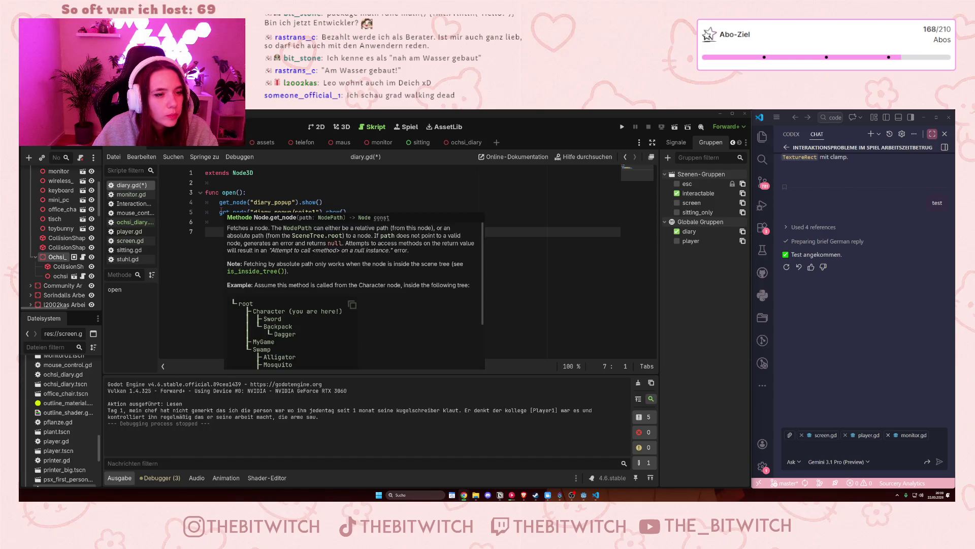
Add print(get_node("diary_popup")) at the top of open() and save diary.gd.
click(266, 196)
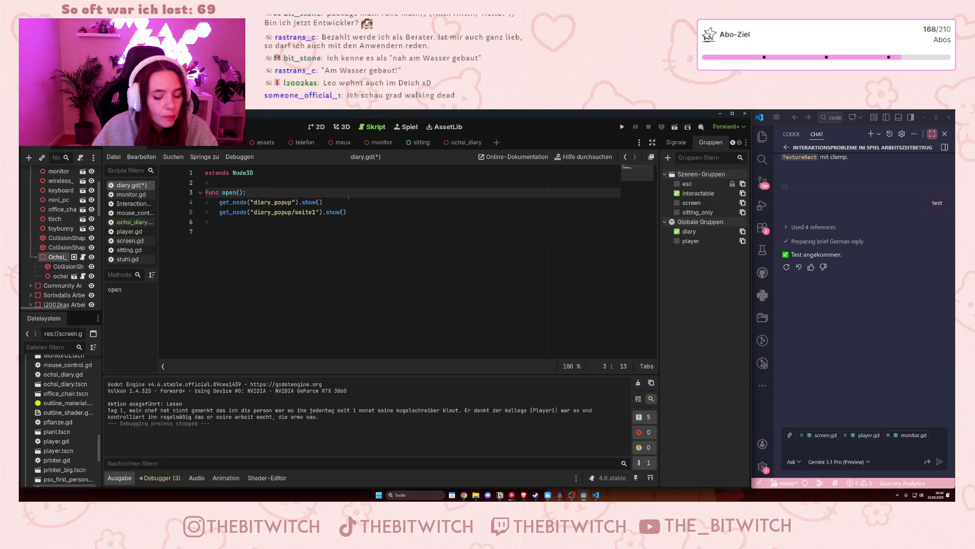
key(Return)
text(print)
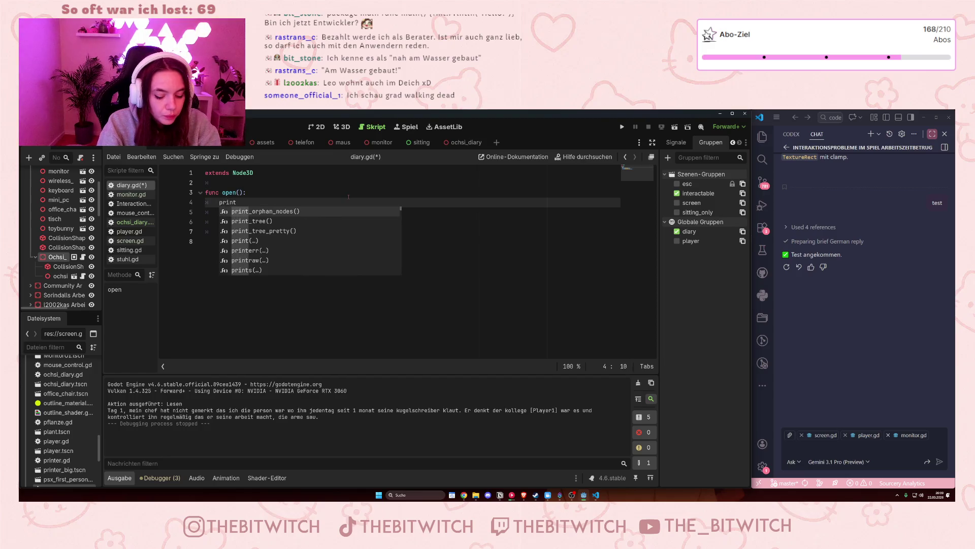
text(()
click(343, 232)
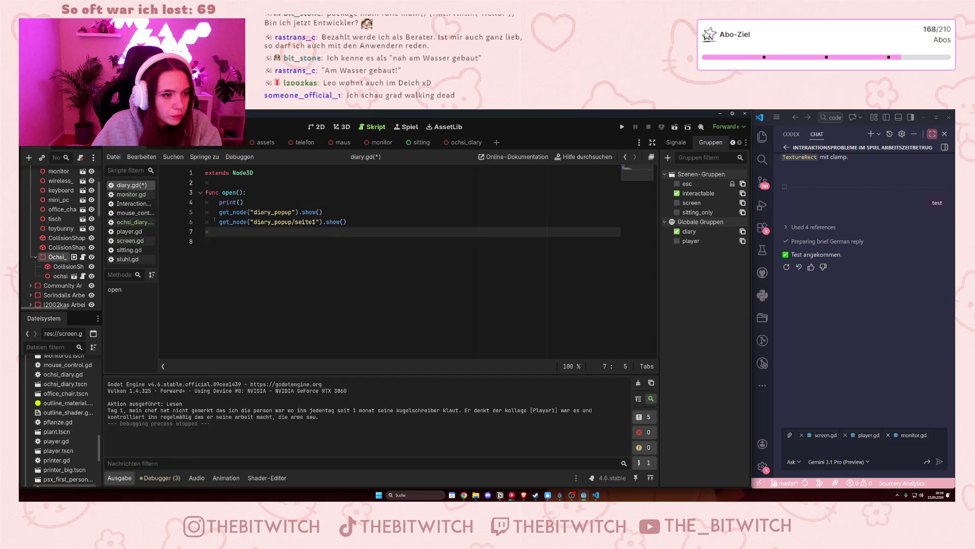
mouse_move(219, 211)
mouse_down()
mouse_move(300, 222)
mouse_move(298, 212)
mouse_up()
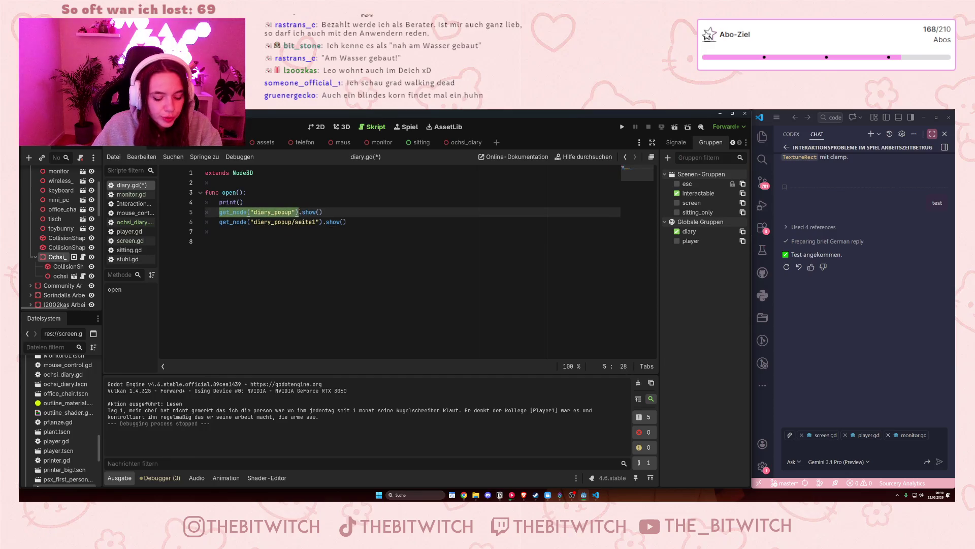
key(ctrl+c)
click(237, 202)
key(ctrl+v)
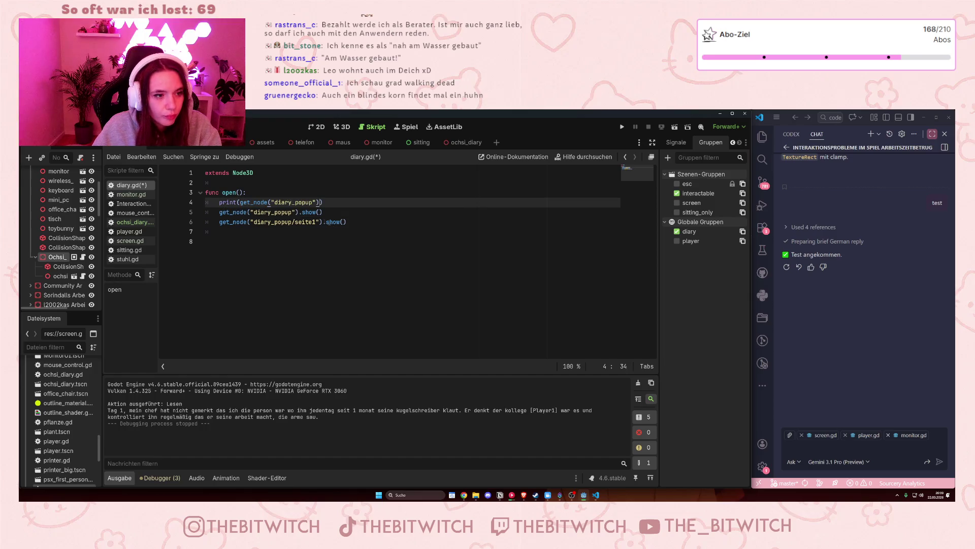
click(393, 254)
key(ctrl+s)
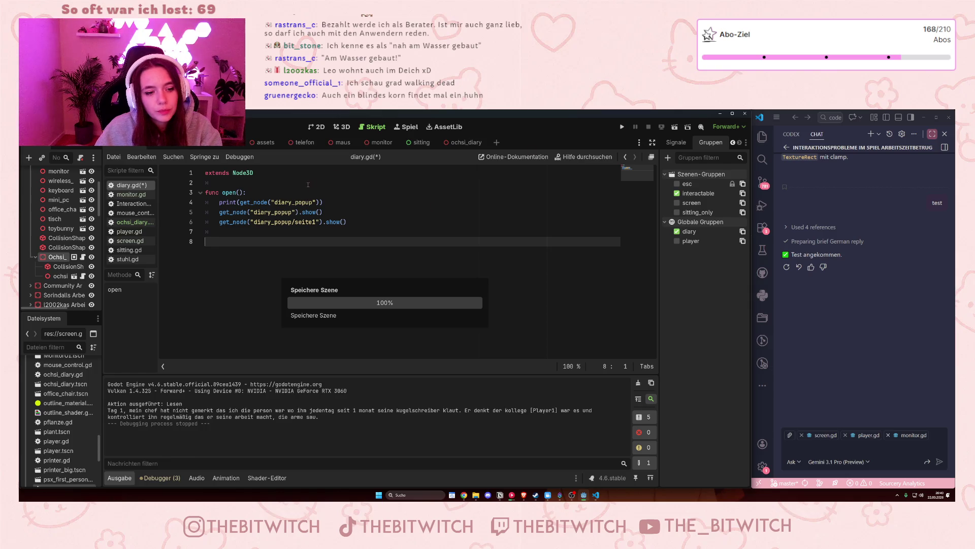
Add print("DAS BUCH IST AUFFF") as the first line of open() and save.
click(284, 197)
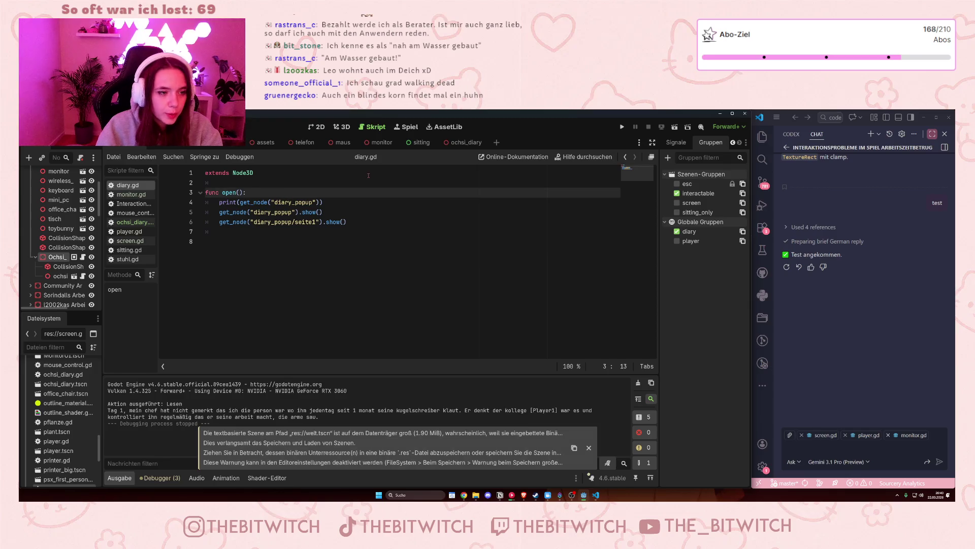
key(Return)
text(pri)
key(Return)
text("DAS BUCH IST AUFFF)
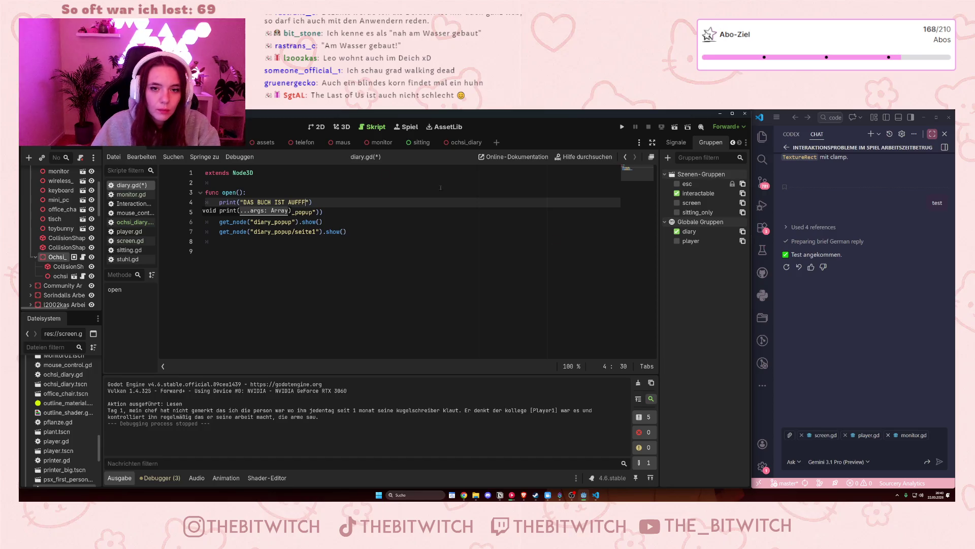
click(550, 298)
key(ctrl+s)
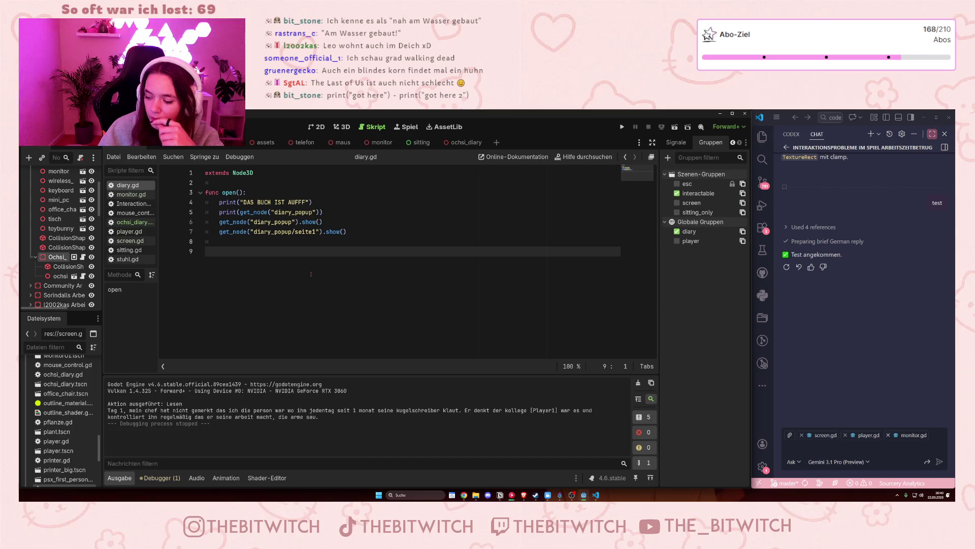
Delete lines 4–5 with the "DAS BUCH IST AUFFF" and diary_popup prints, then save diary.gd.
triple_click(323, 205)
click(285, 202)
drag(323, 212, 204, 201)
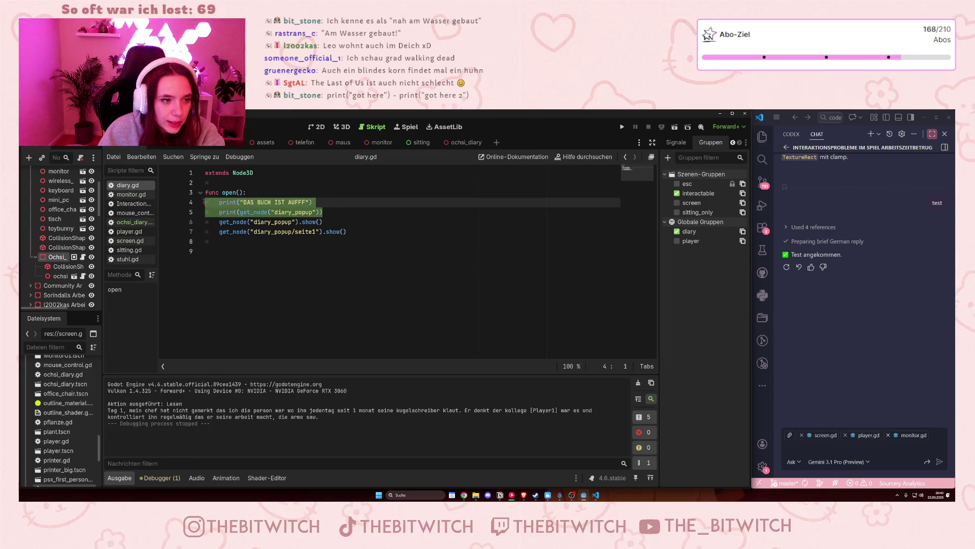
key(BackSpace)
key(BackSpace)
click(247, 236)
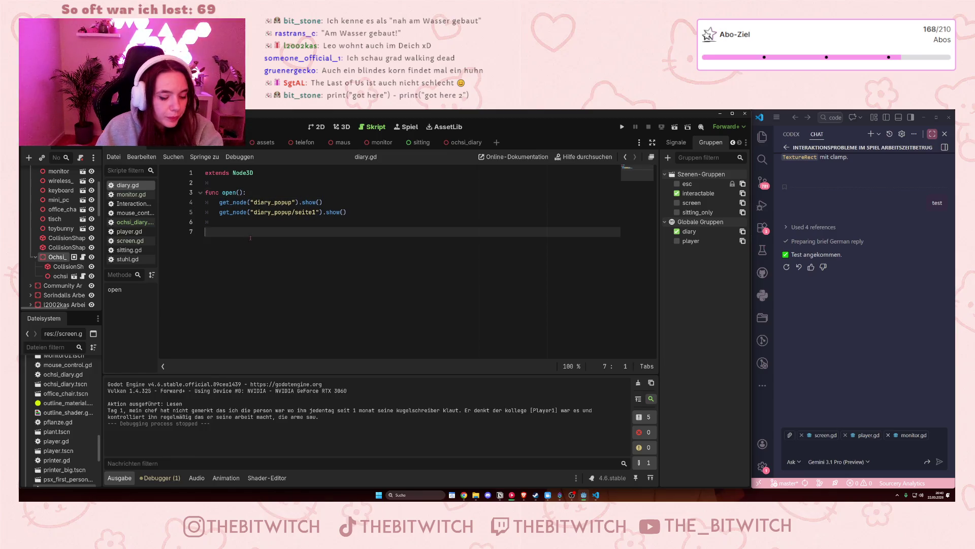
key(ctrl+s)
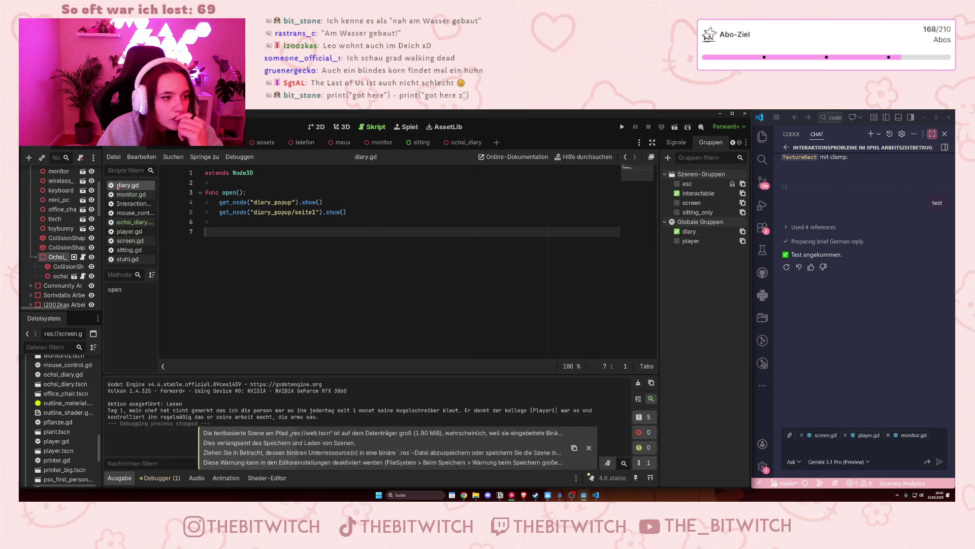
In ochsi_diary.gd line 13, replace get_node("ochsi_diary") with get_tree().get_first_node_in_group("diary").
click(132, 222)
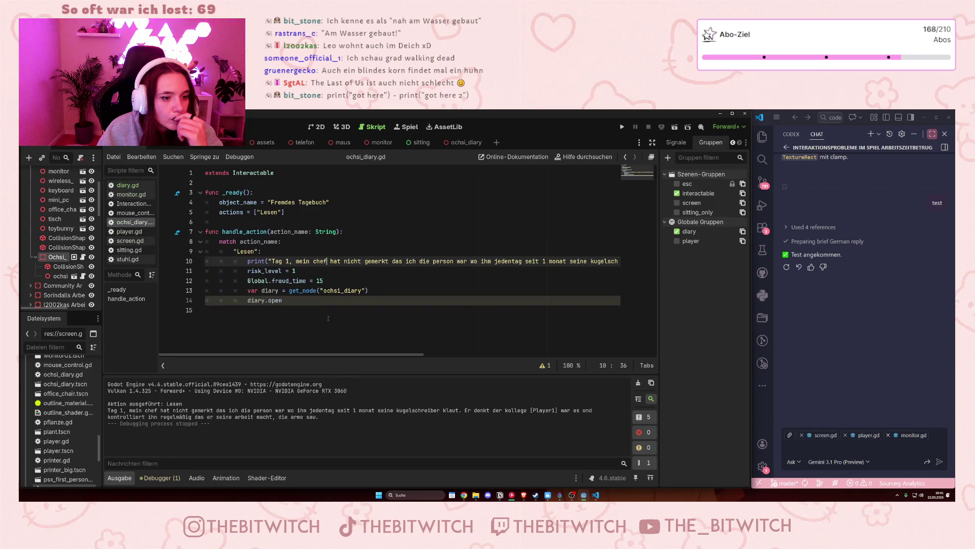
click(292, 290)
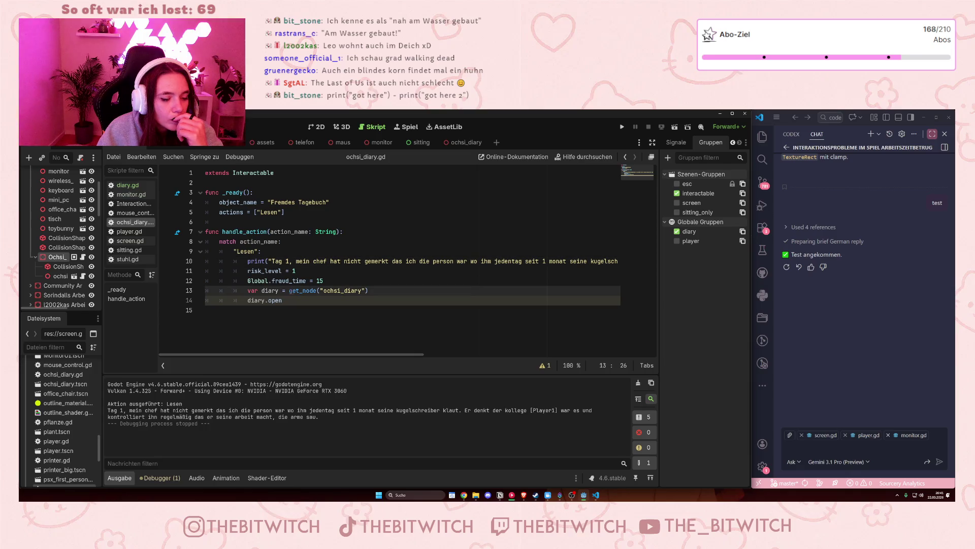
drag(292, 290, 369, 290)
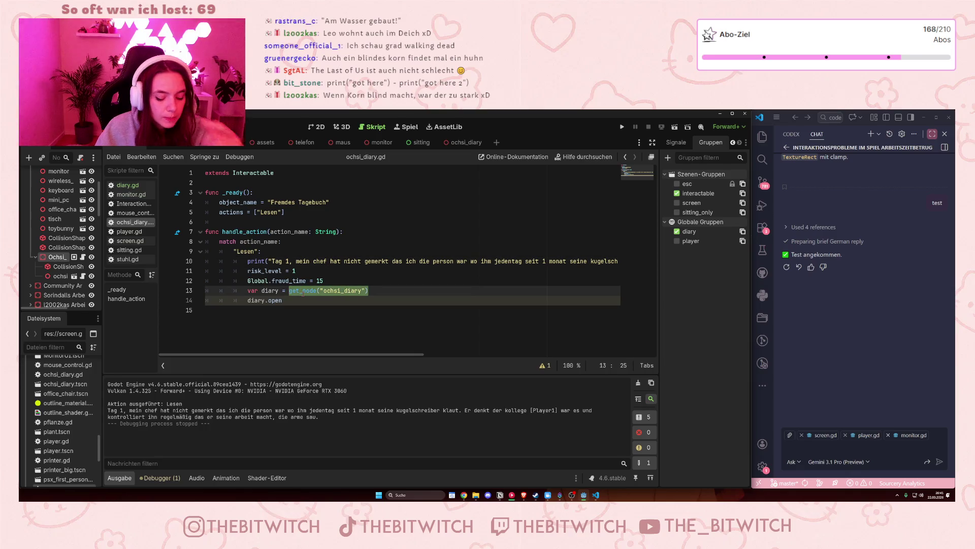
text(et)
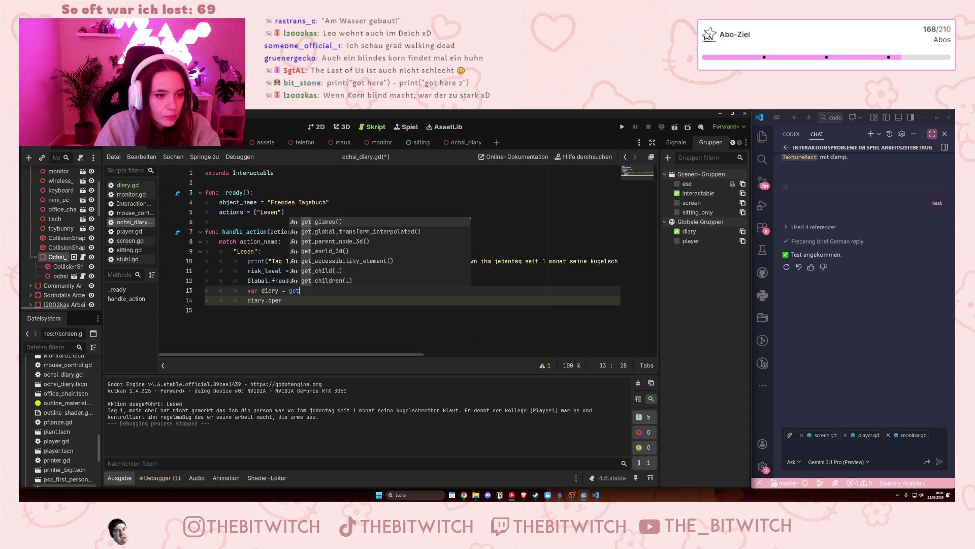
text(_)
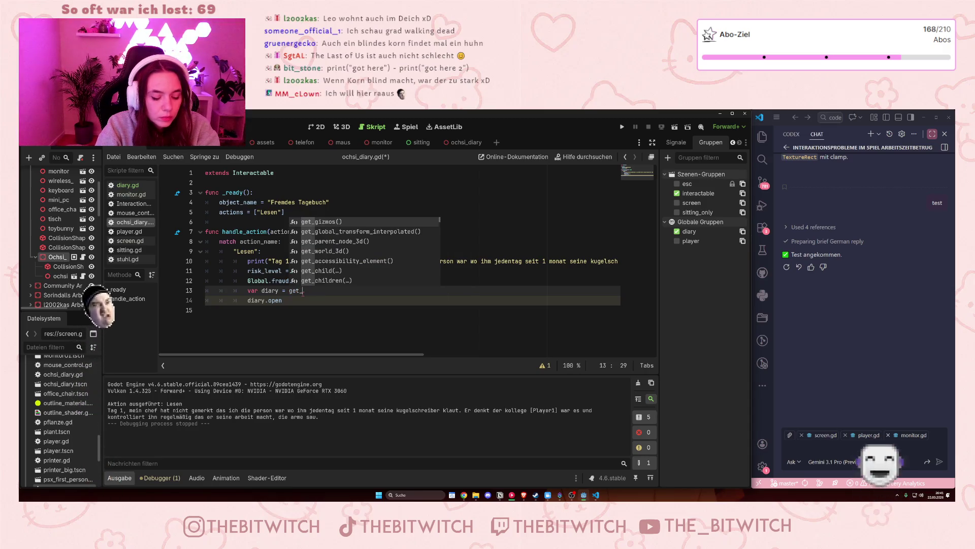
text(fir)
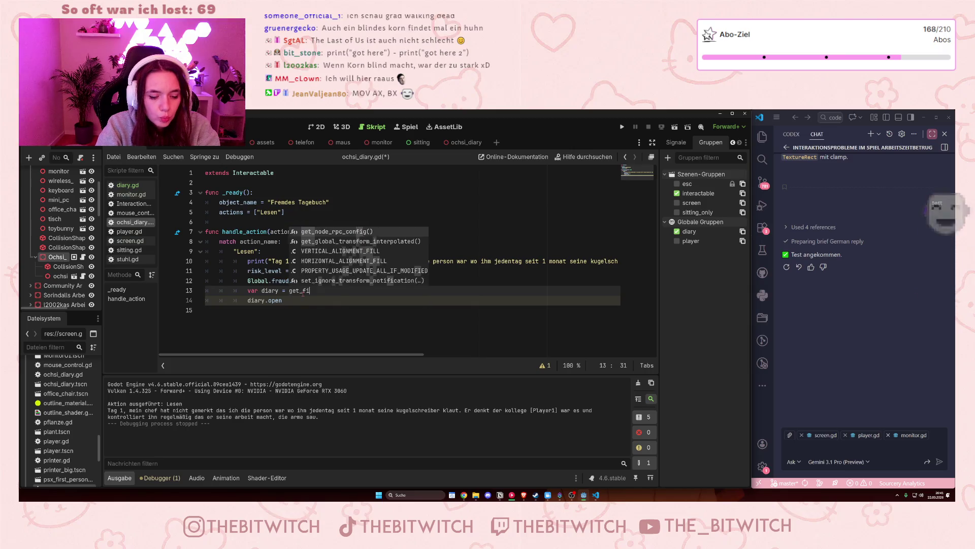
key(BackSpace)
key(BackSpace)
key(BackSpace)
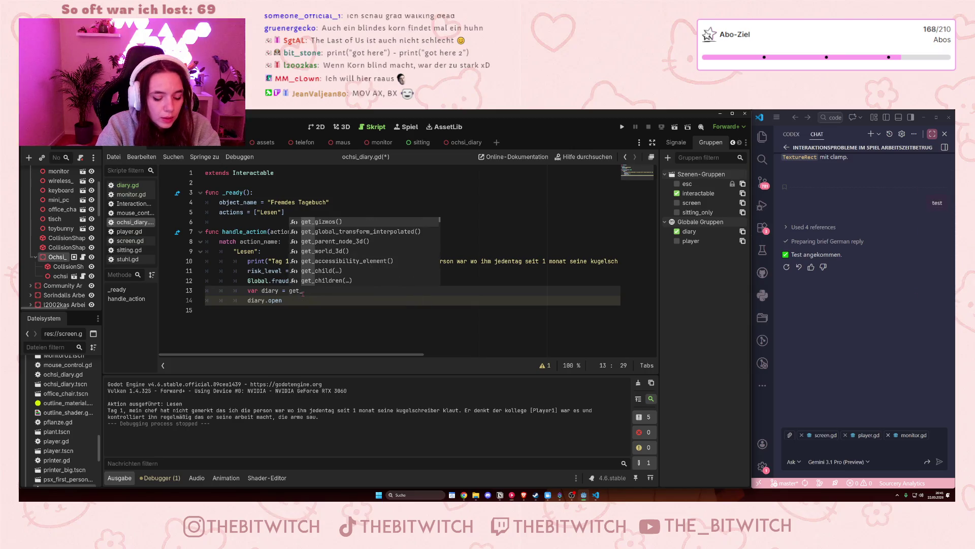
text(tr)
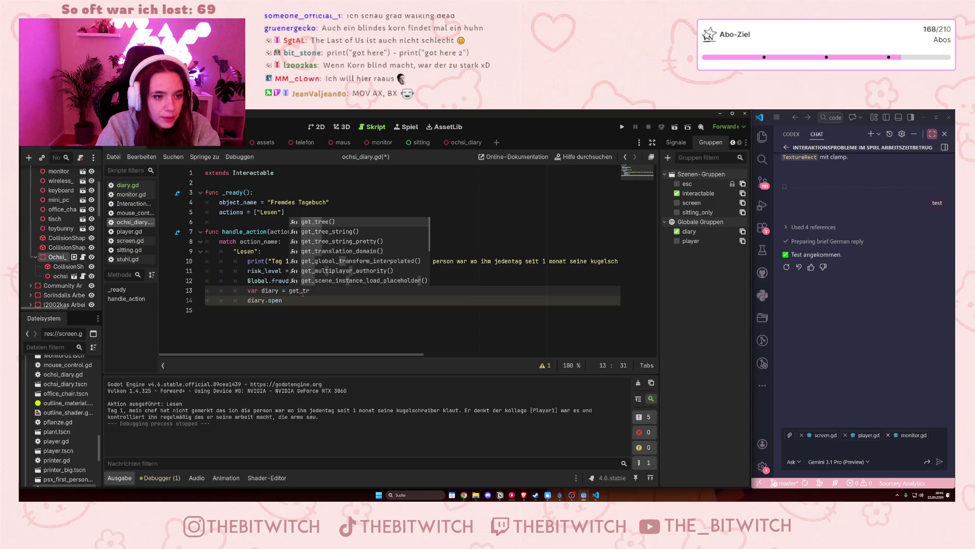
text(ee)
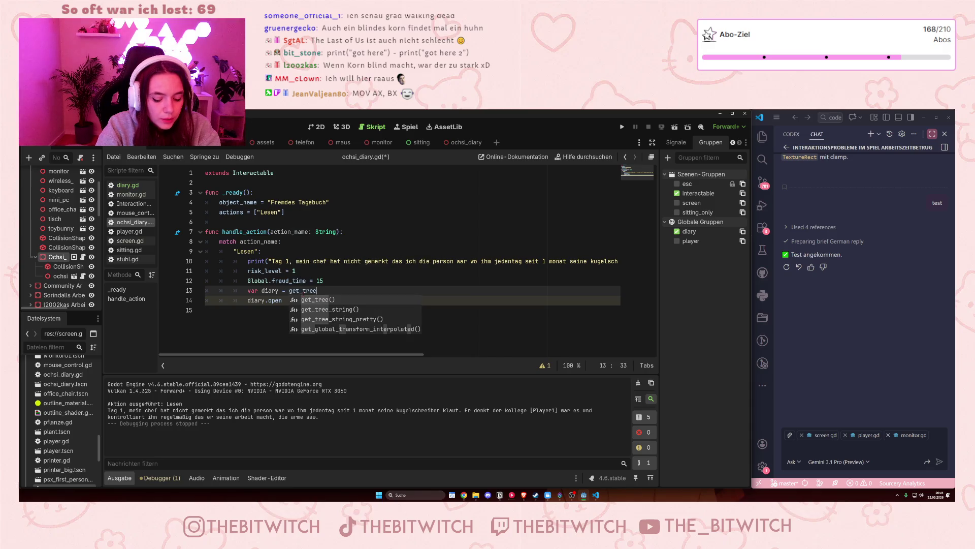
key(Return)
text(.ge)
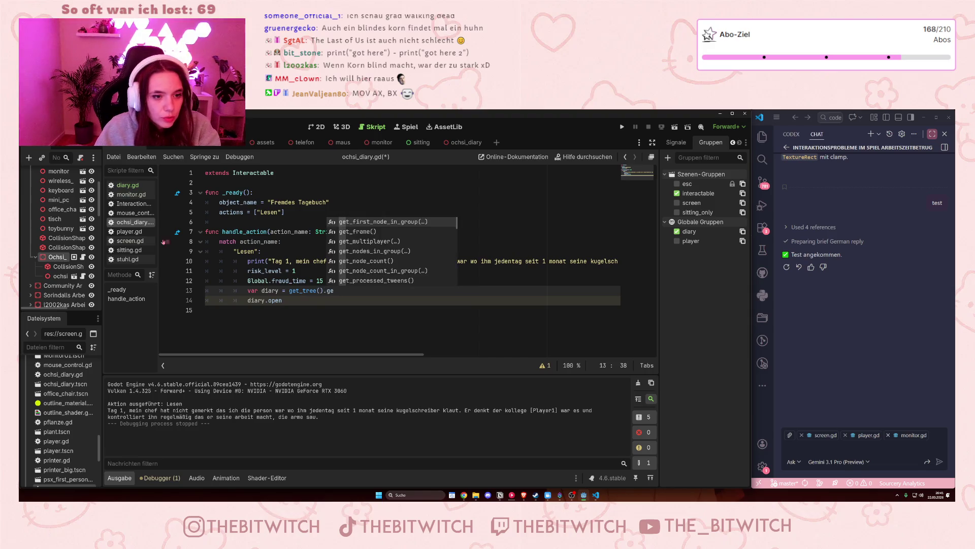
click(392, 224)
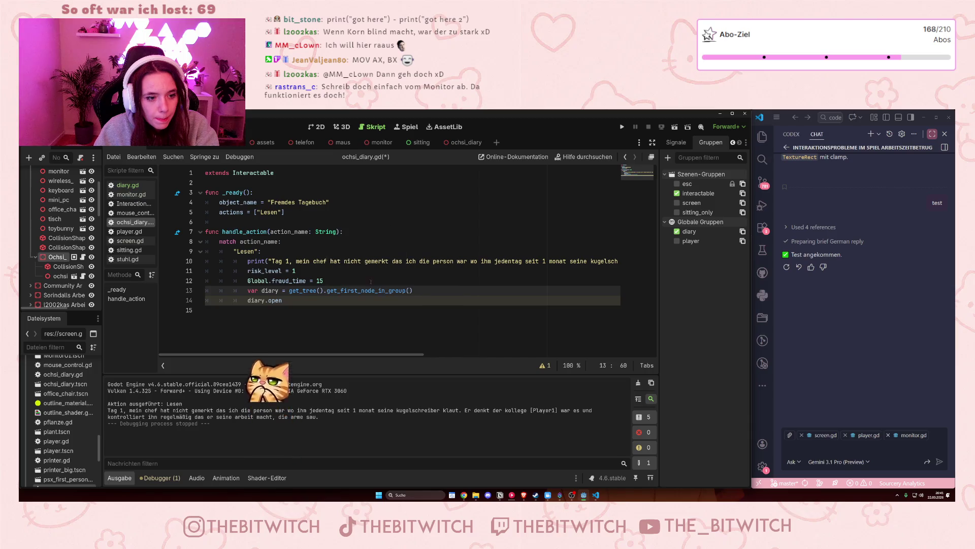
text("diary)
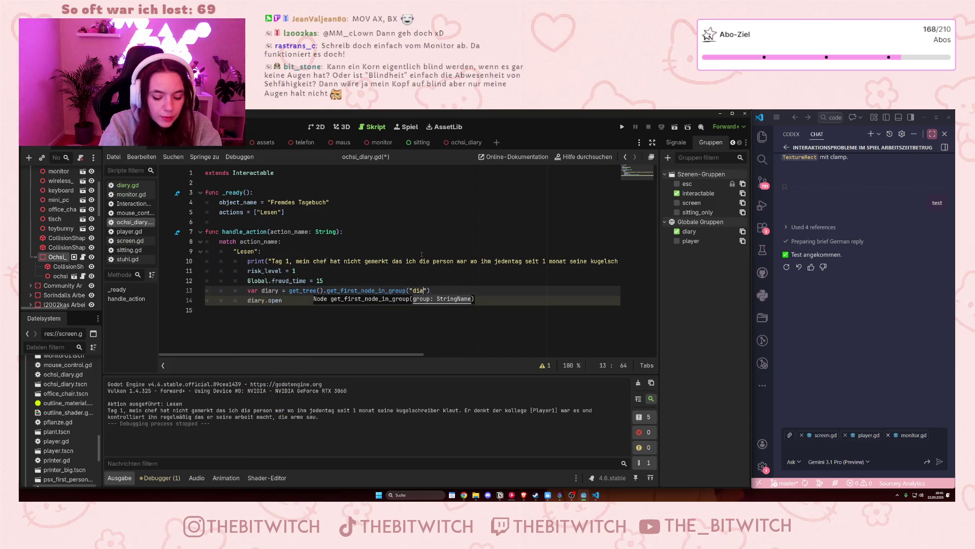
click(442, 271)
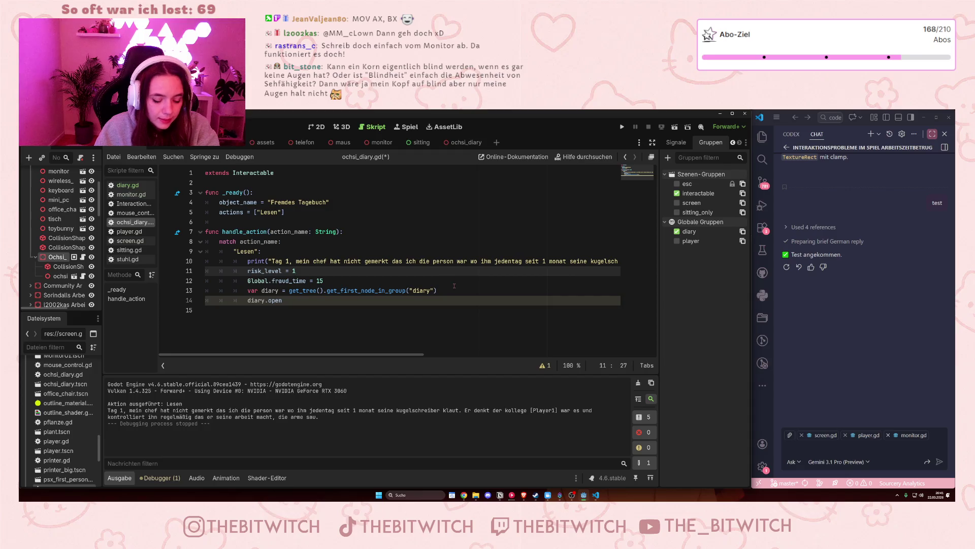
Save the edited script and launch the game.
key(ctrl+s)
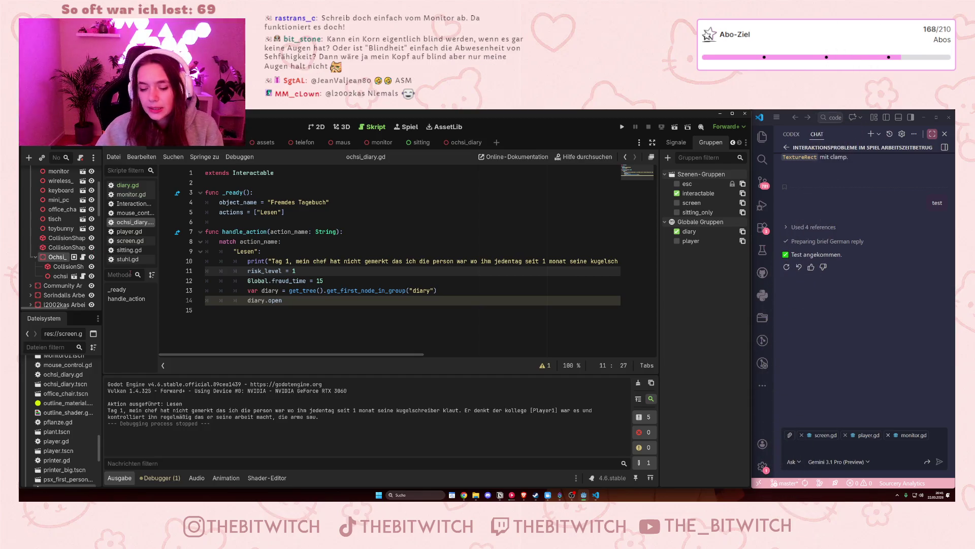
click(378, 261)
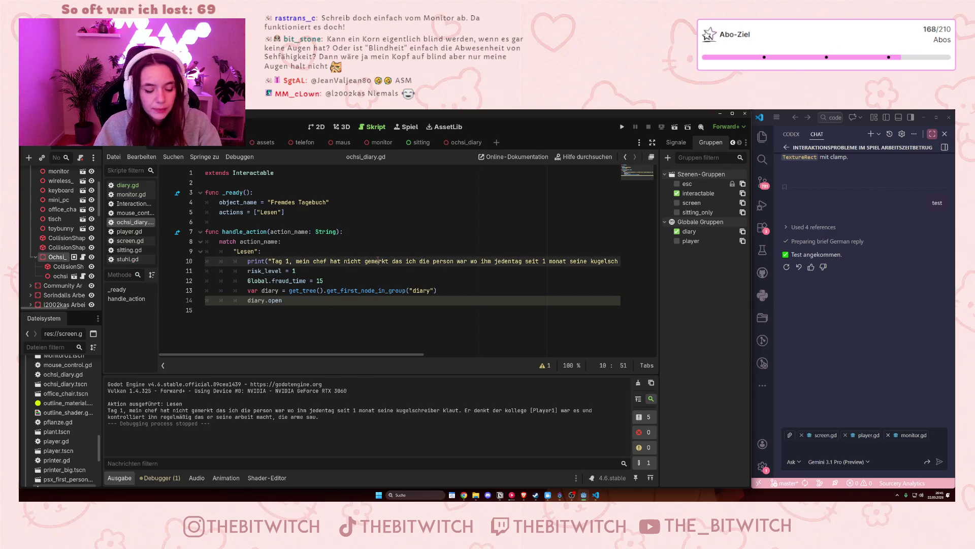
key(ctrl+s)
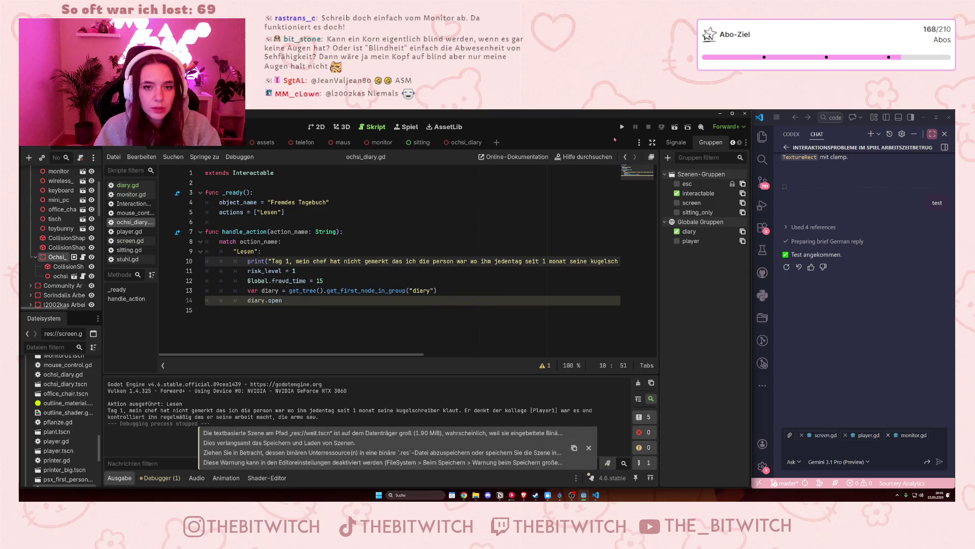
click(622, 126)
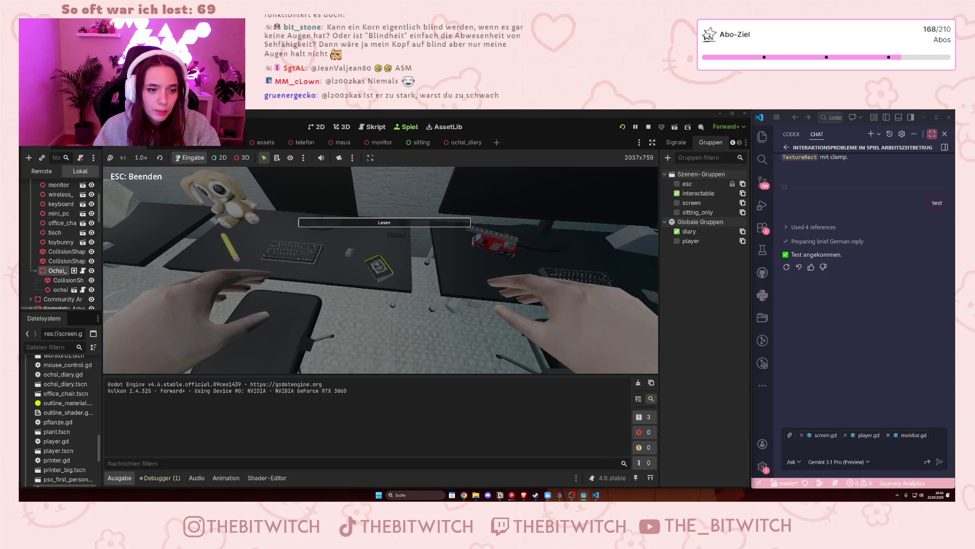
Choose Lesen on the in-game diary, which triggers the invalid 'open' access error on line 14.
click(386, 267)
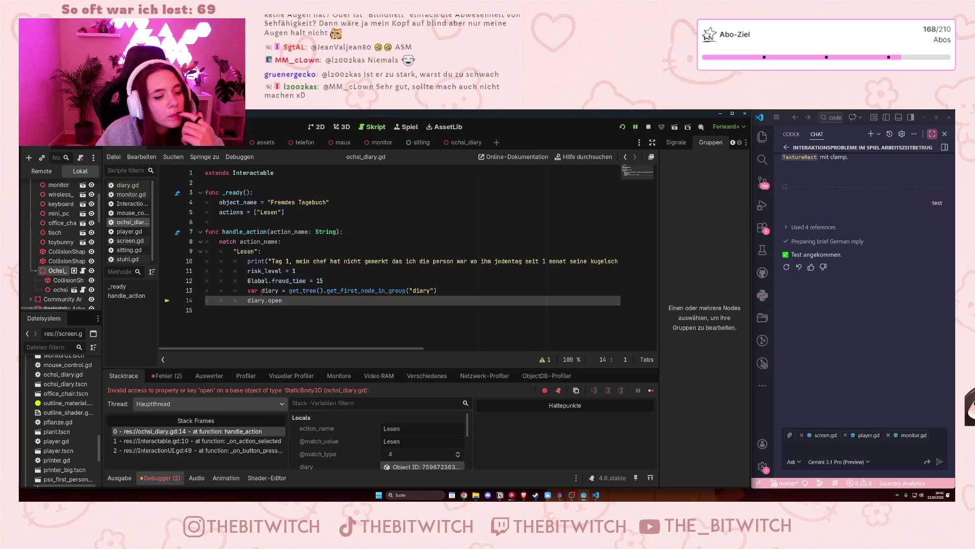
Step through the Interactable.gd and InteractionUI.gd stack frames, then view the handle_action error under Fehler (2).
click(225, 441)
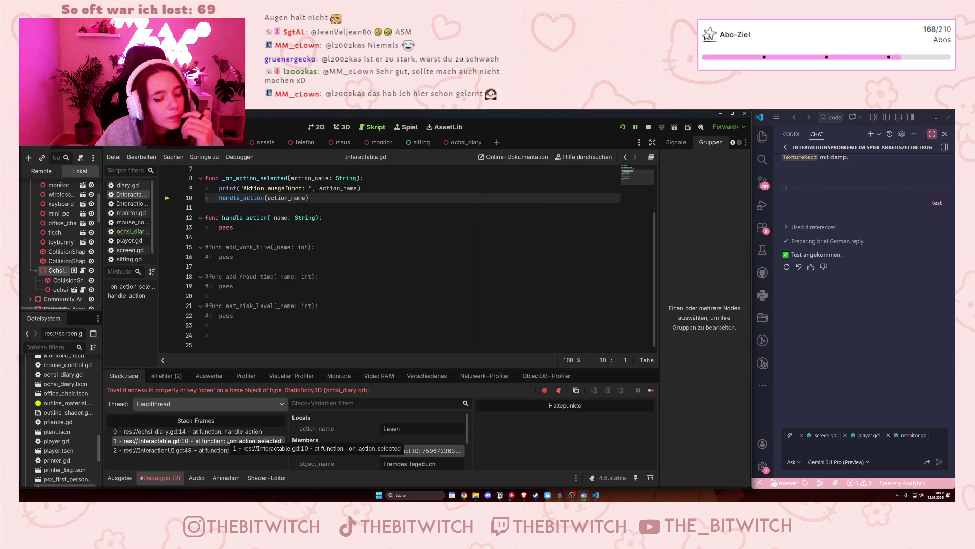
click(230, 451)
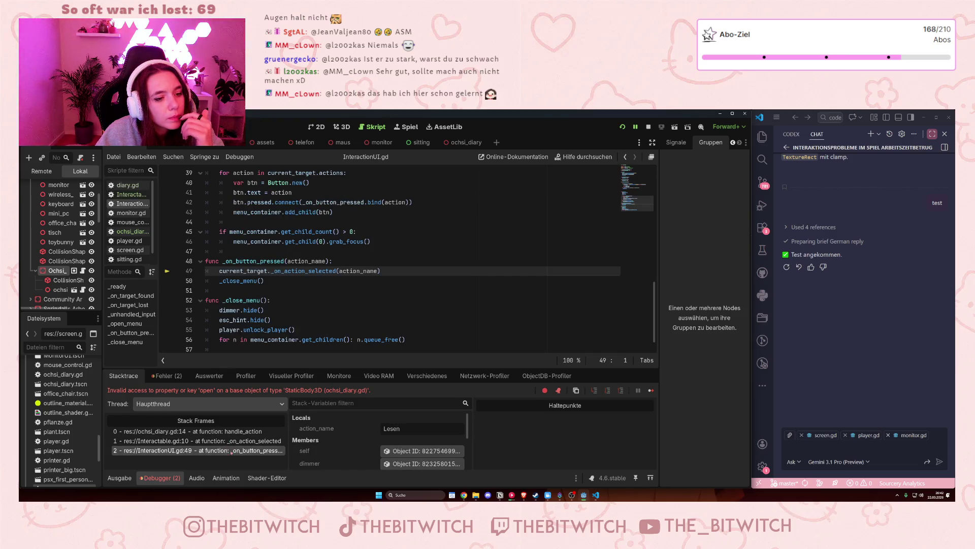
click(231, 445)
click(229, 430)
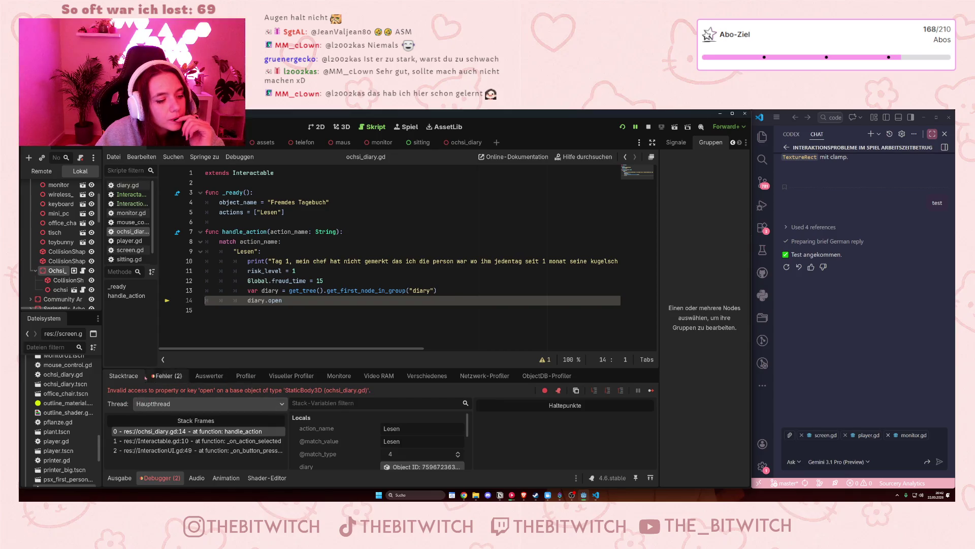
click(167, 375)
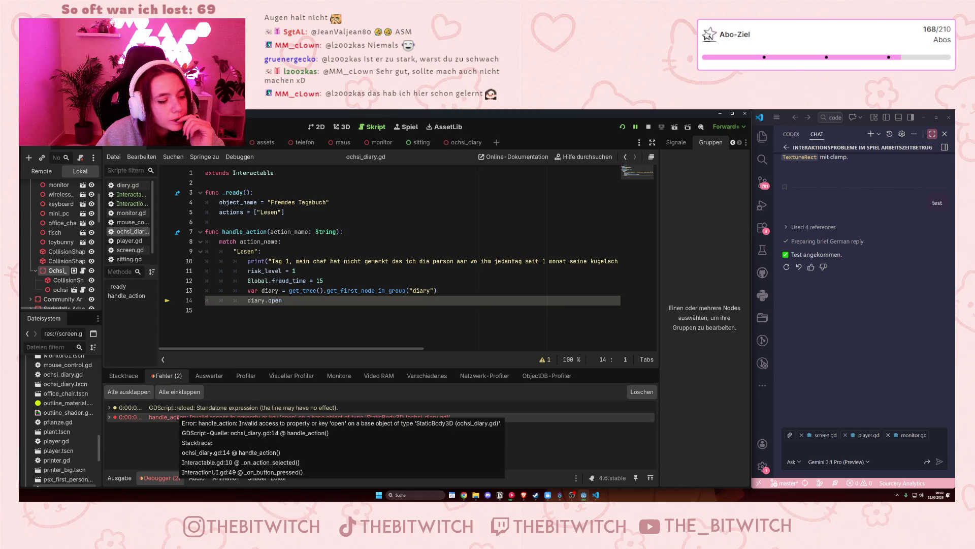
click(297, 417)
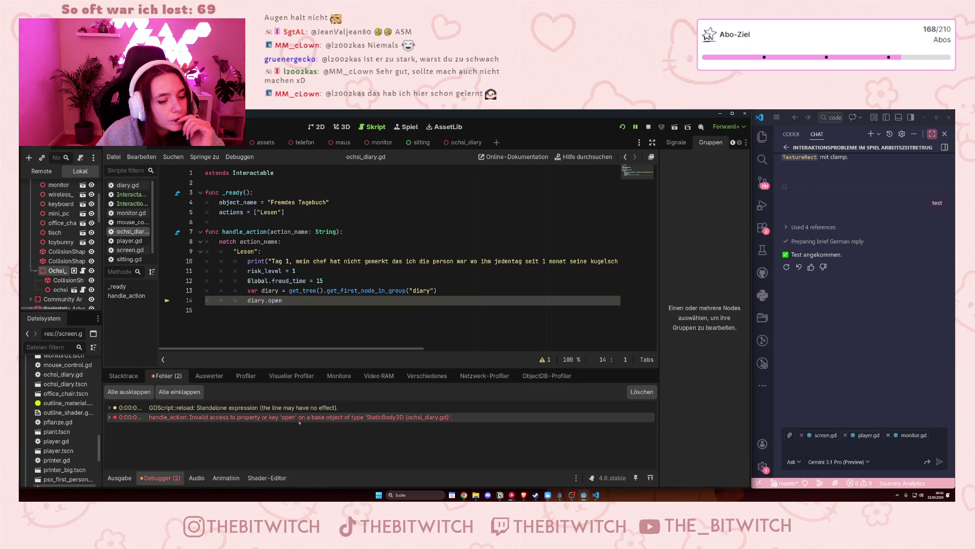
Paste the Godot error and stack trace into the Gemini chat input, with the code editor showing.
click(879, 448)
key(ctrl+v)
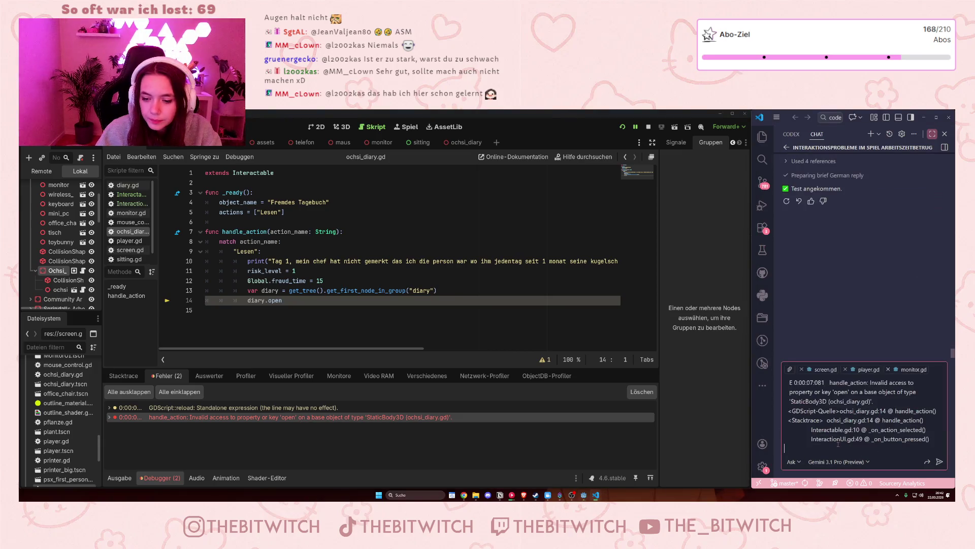
click(826, 369)
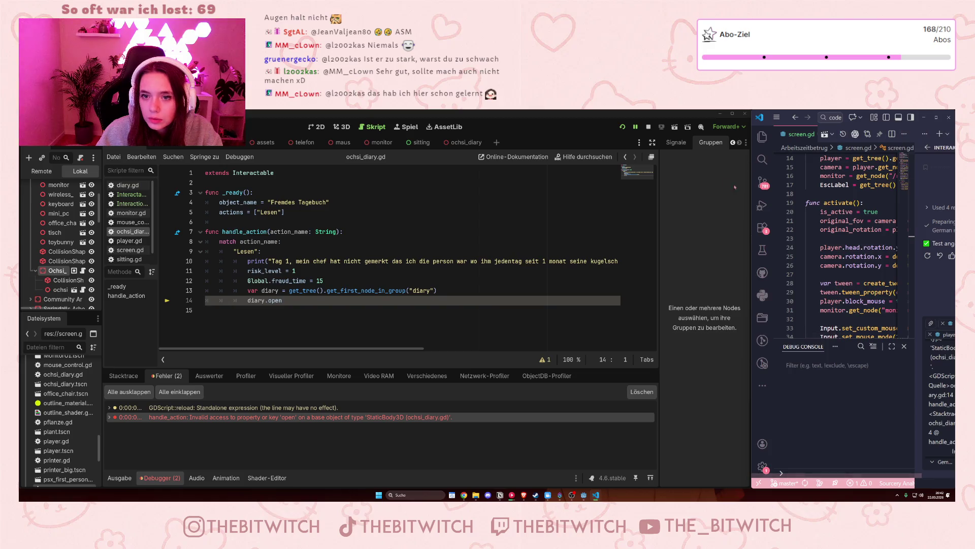
drag(752, 185, 563, 185)
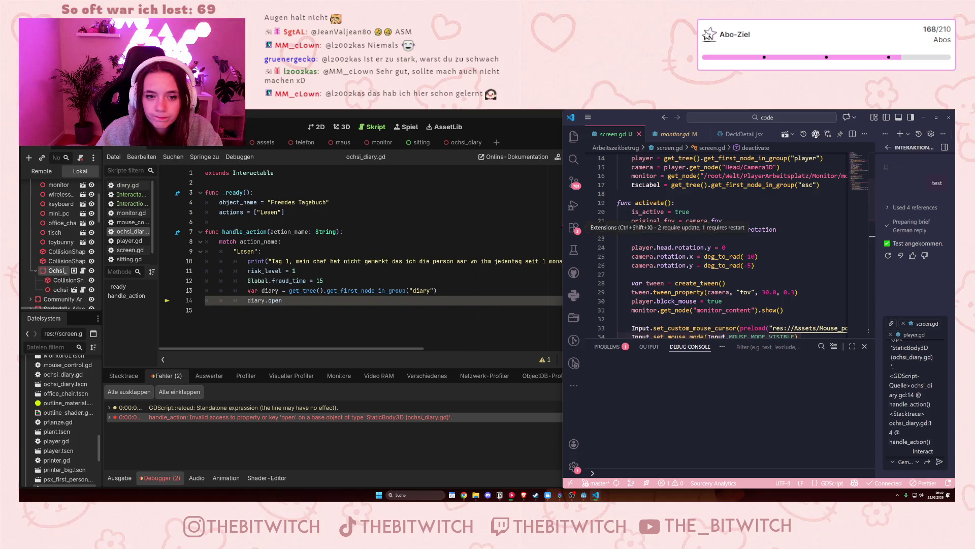
Widen the VS Code chat panel and maximize the Gemini chat over the editor area.
drag(562, 225, 414, 225)
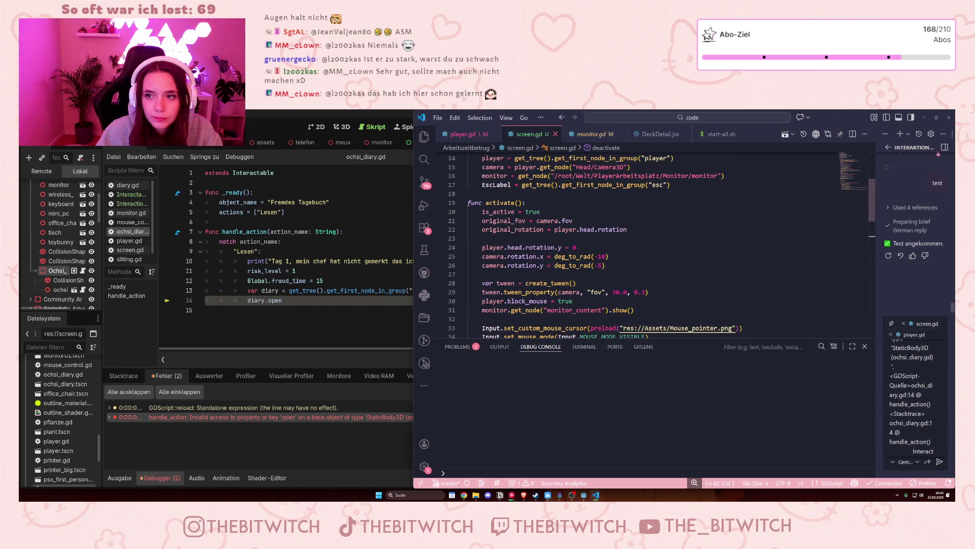
click(943, 134)
key(Escape)
click(409, 270)
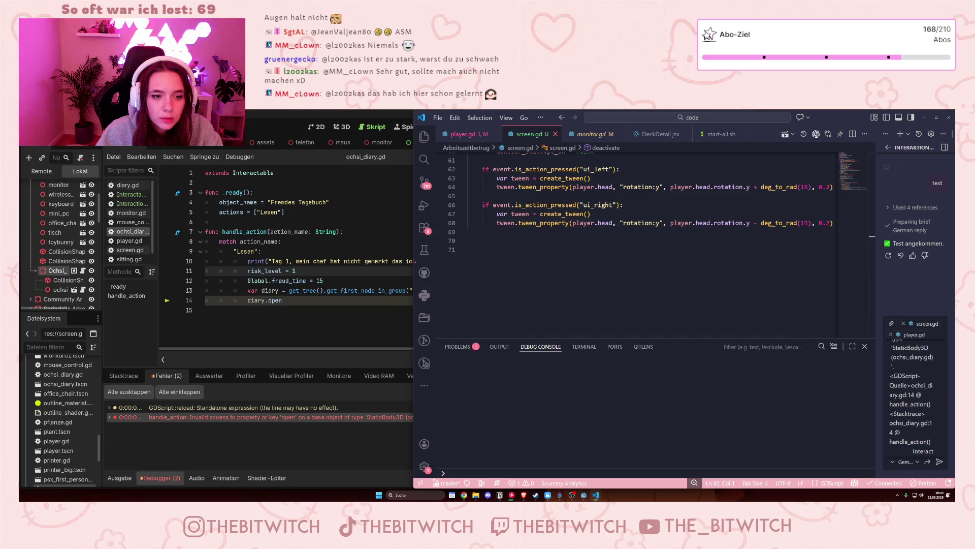
drag(414, 272, 249, 272)
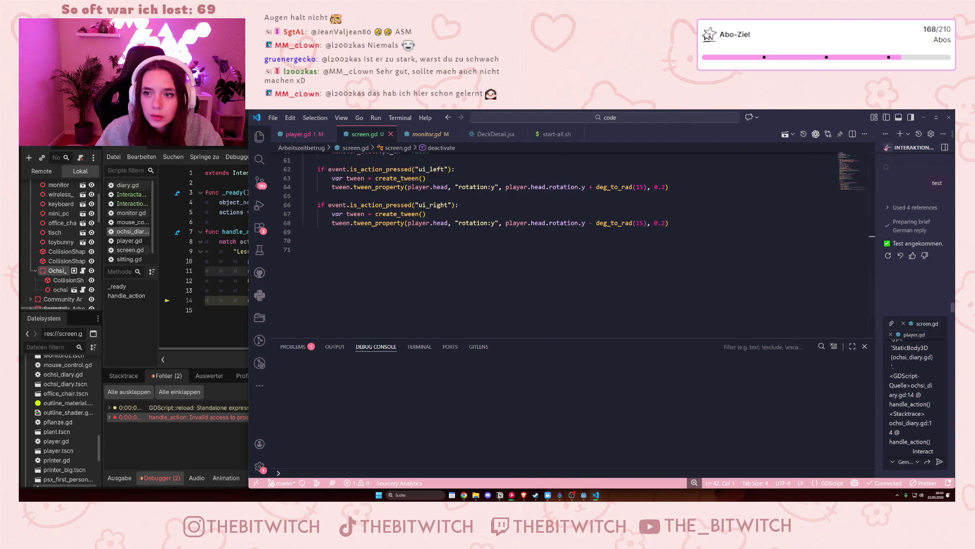
click(942, 135)
click(858, 193)
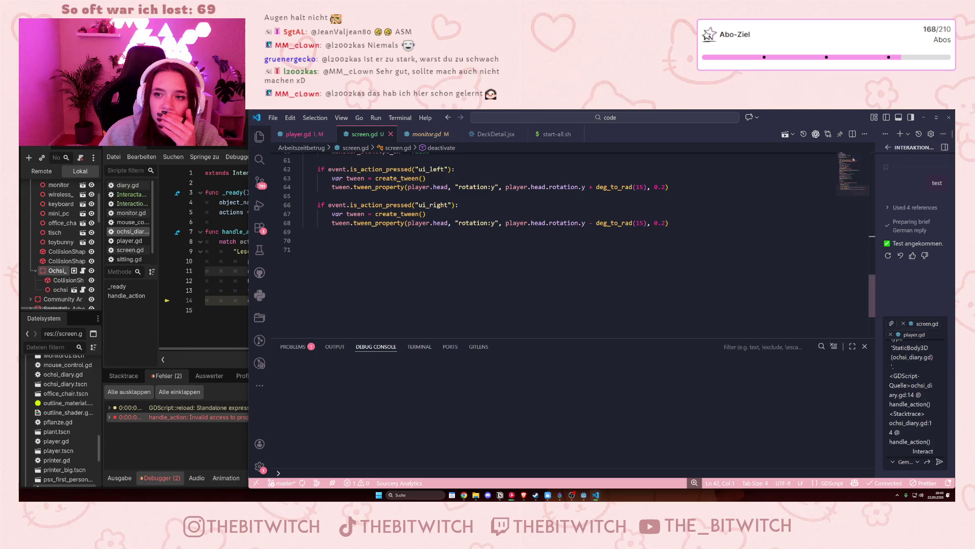
click(885, 133)
key(Escape)
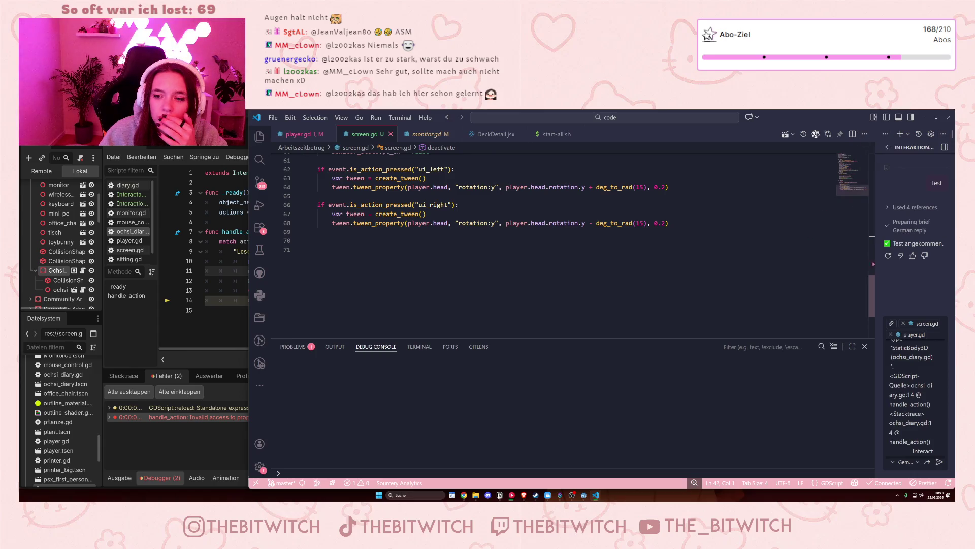
double_click(878, 305)
click(933, 133)
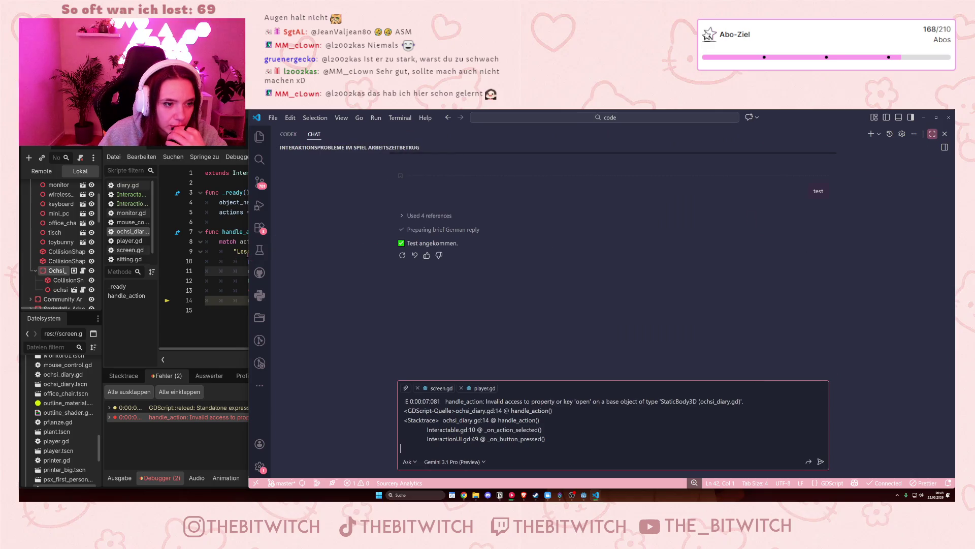
Resize the VS Code window and remove screen.gd from the chat context.
drag(249, 254, 675, 254)
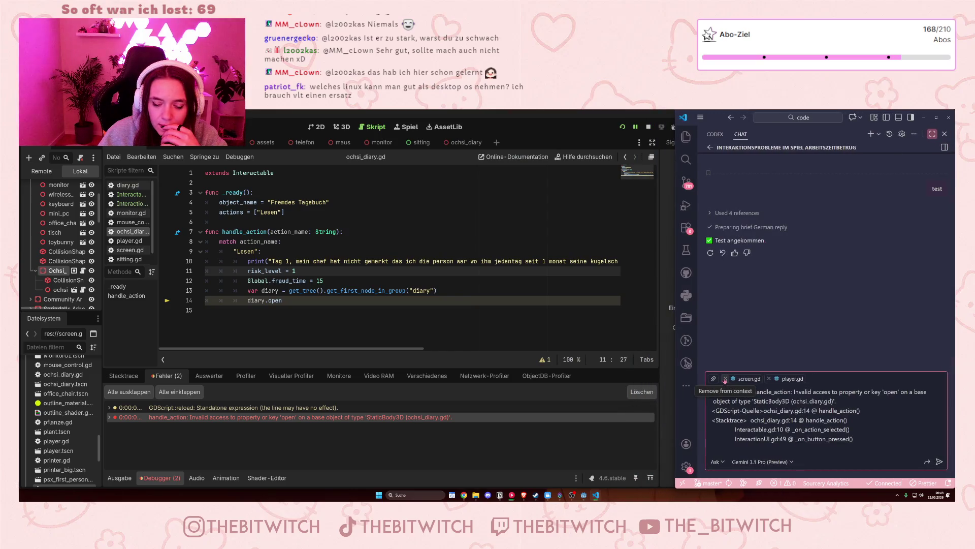
click(725, 380)
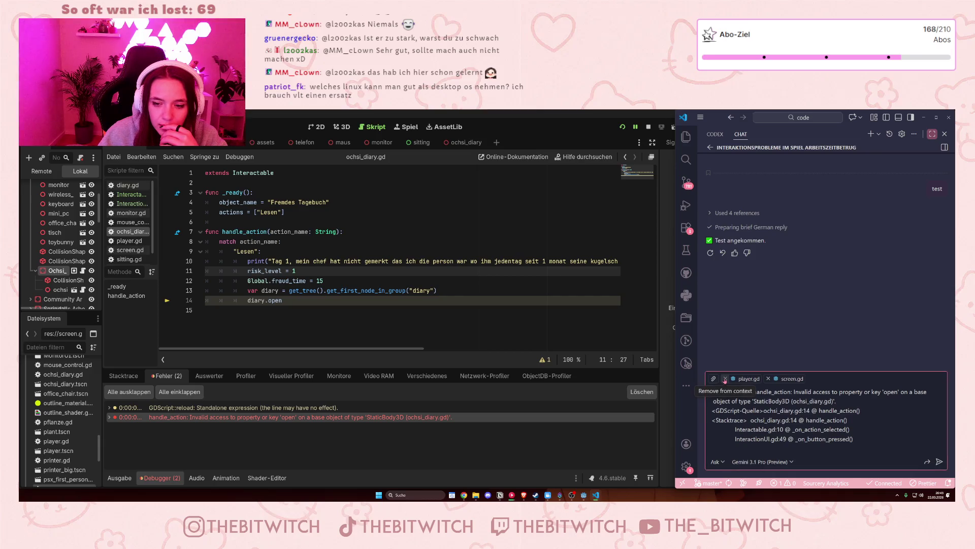
click(768, 380)
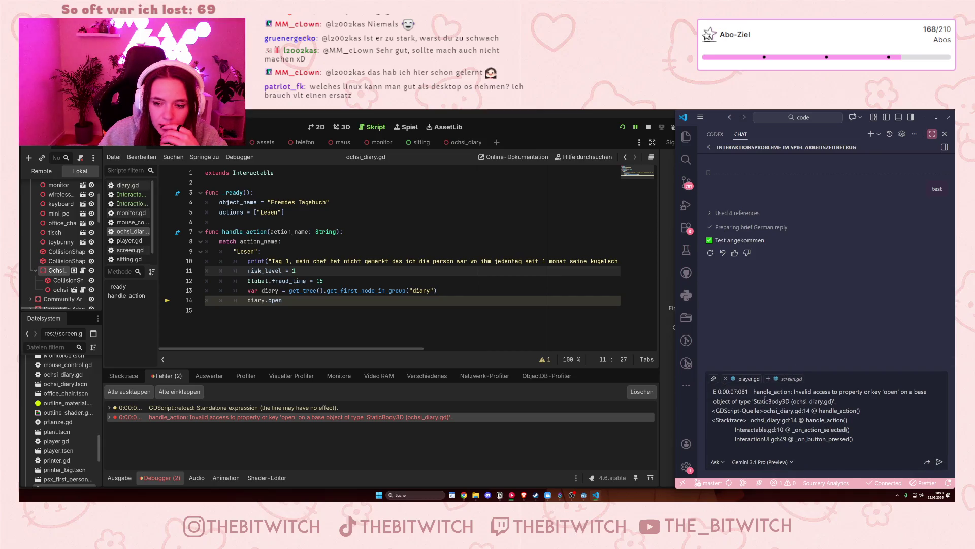
Attach ochsi_diary.gd and diary.gd as context and send the diary error to Gemini.
click(713, 378)
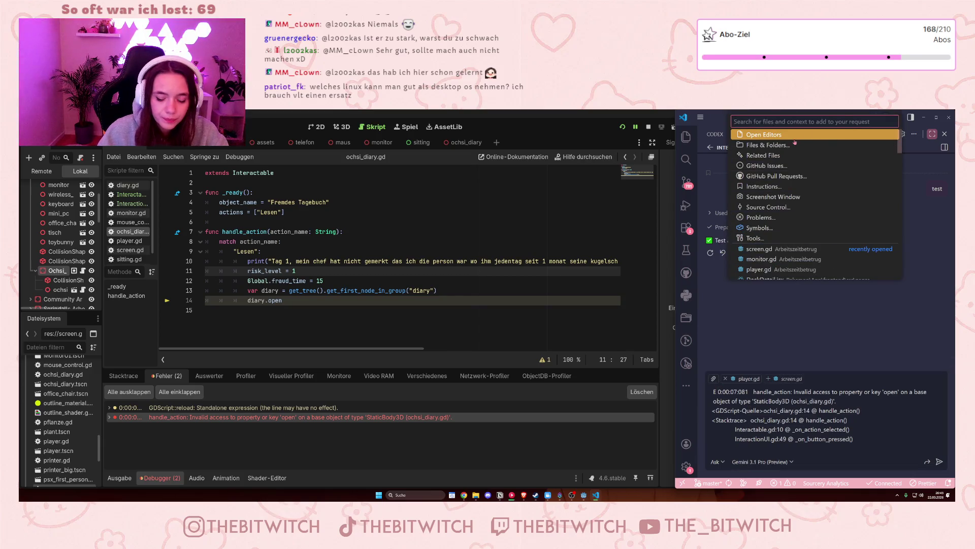
text(di)
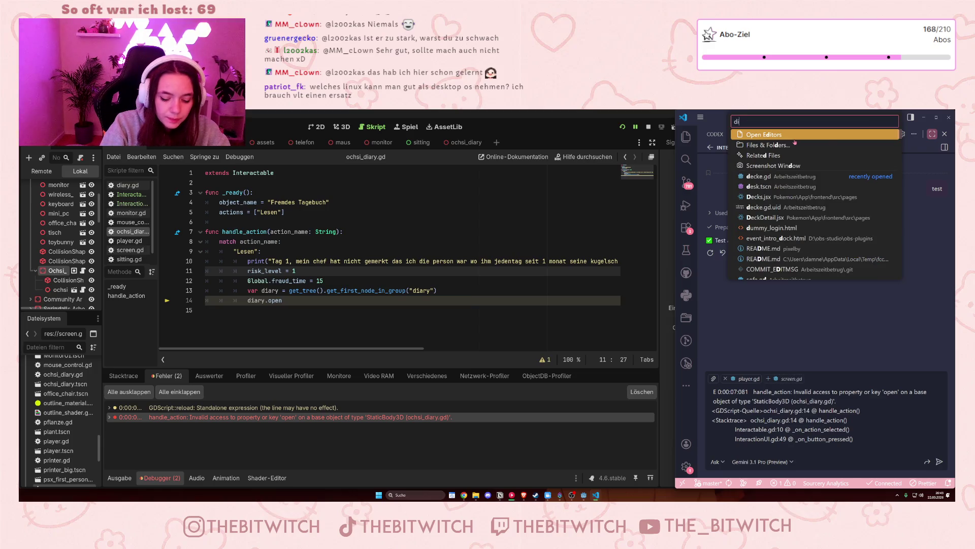
text(ary)
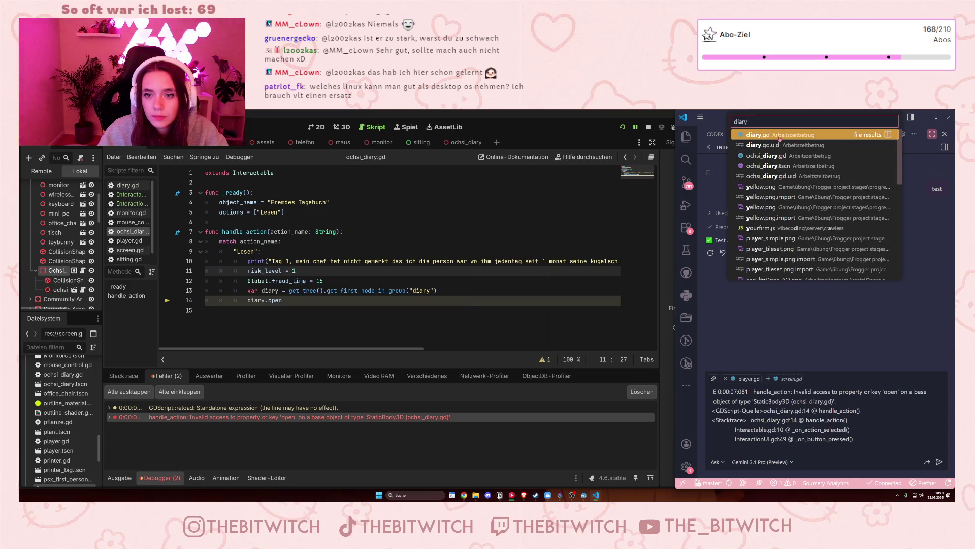
click(773, 155)
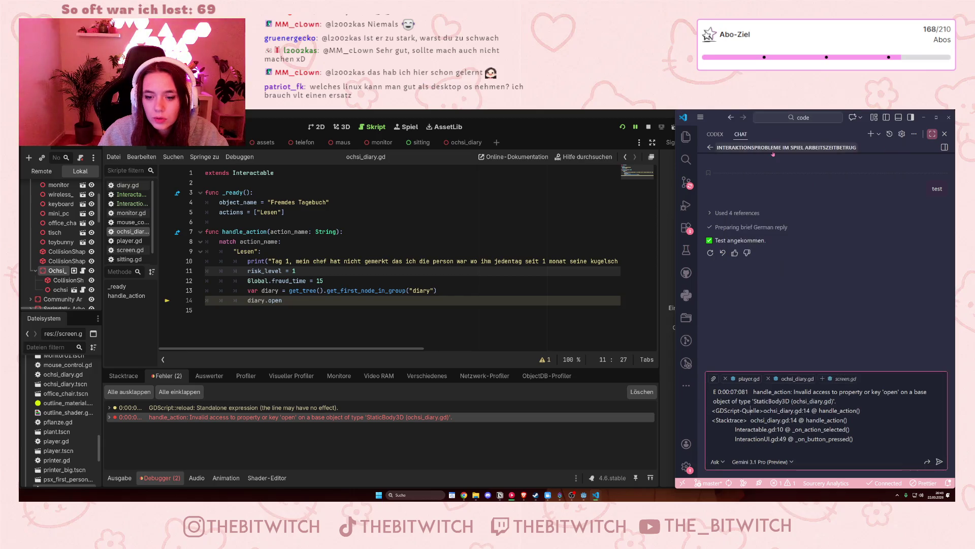
click(713, 379)
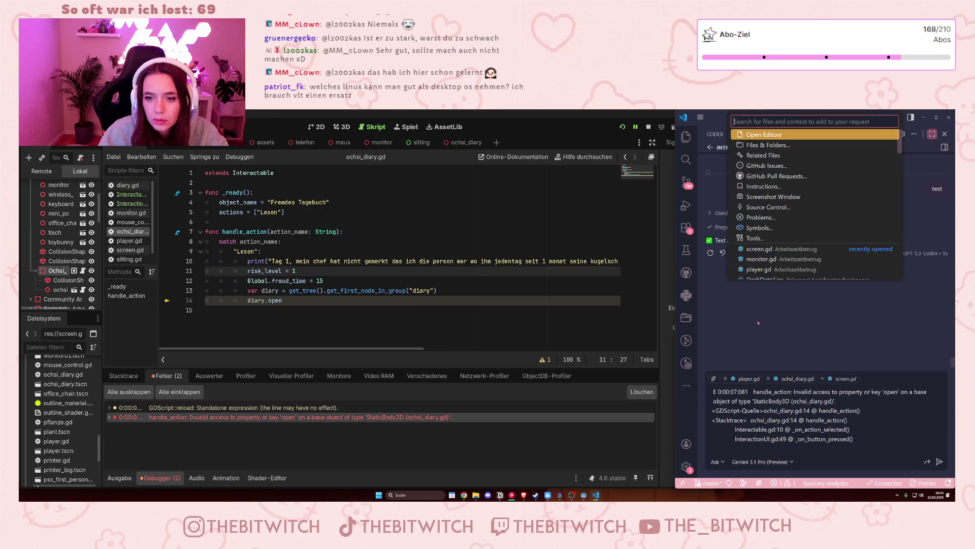
text(diary)
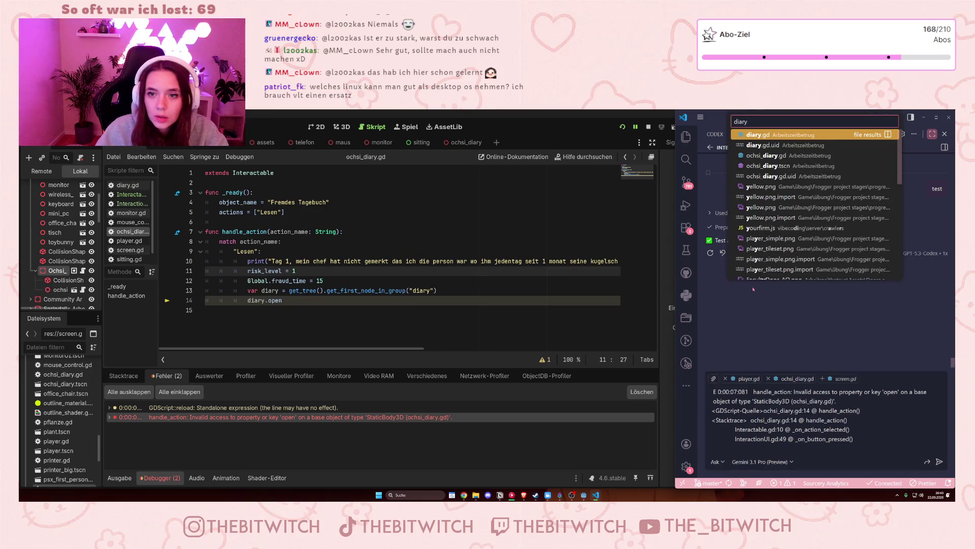
key(Return)
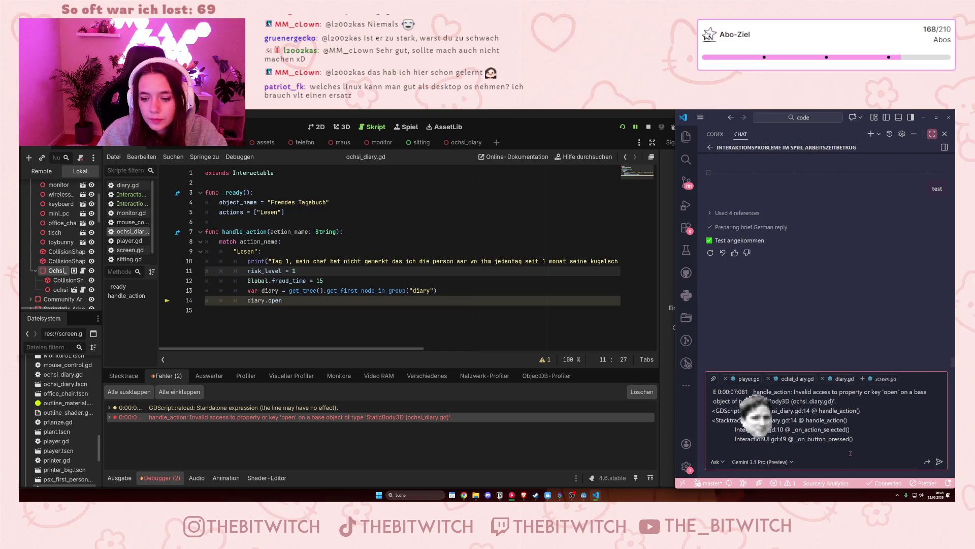
key(Return)
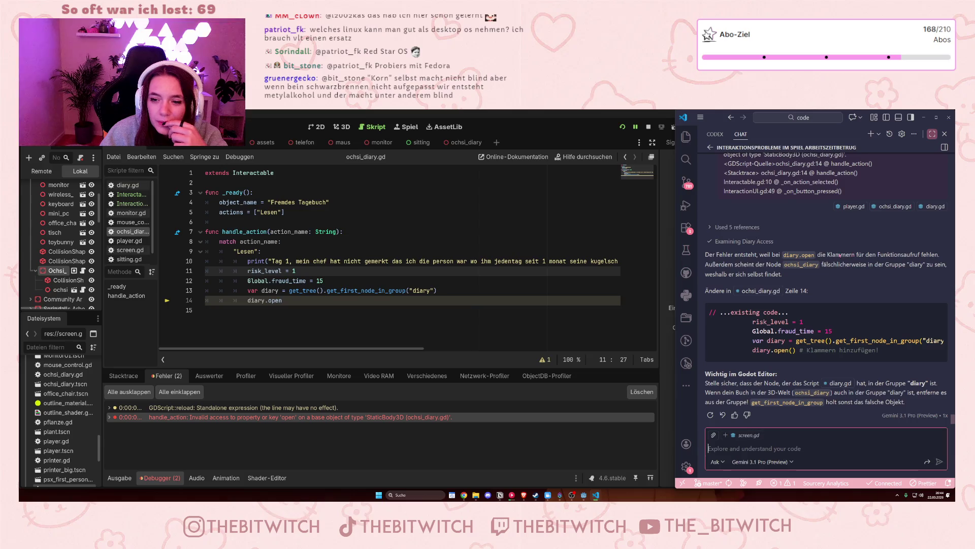
Change line 14 of ochsi_diary.gd to diary.open() and save.
click(282, 300)
text(())
click(269, 321)
key(ctrl+s)
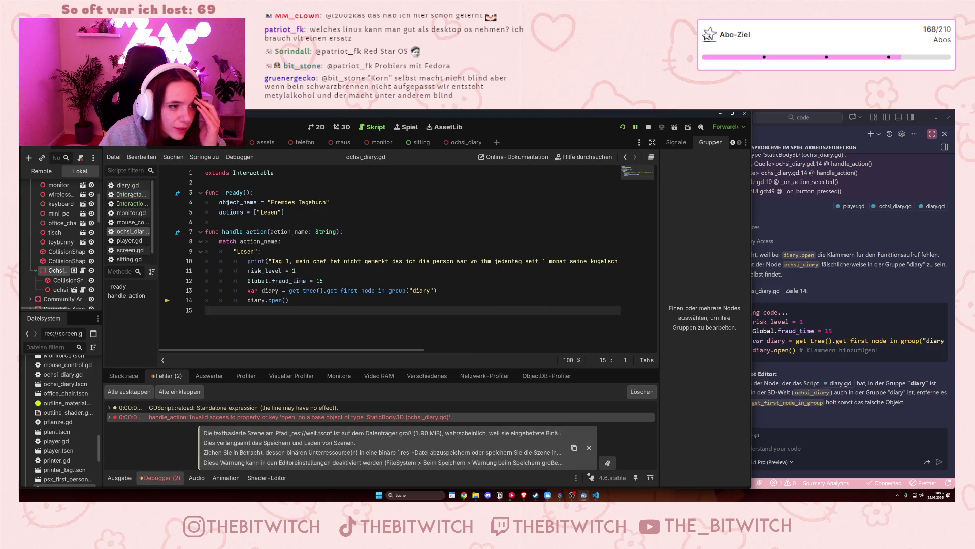
Check line 16 of monitor.gd, then run the project to test the diary fix.
click(125, 215)
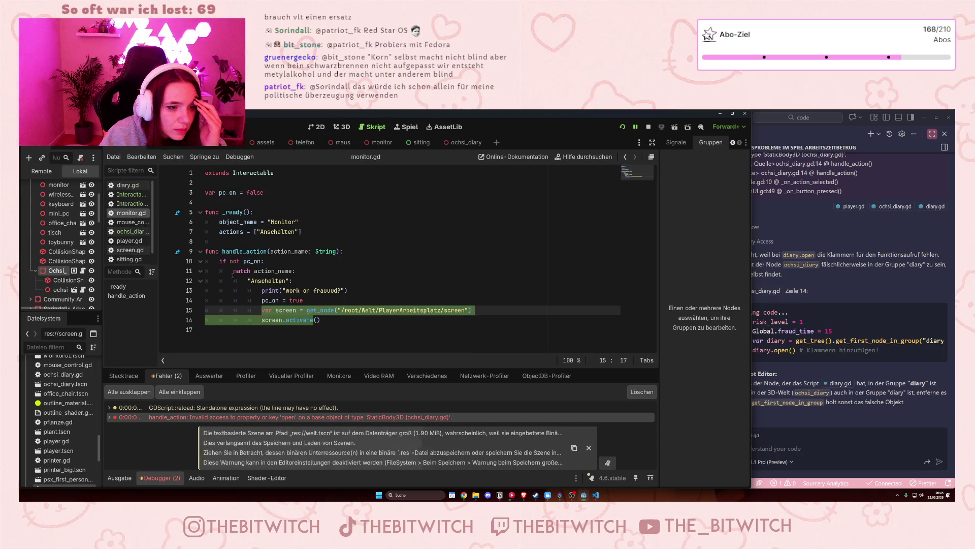
click(334, 320)
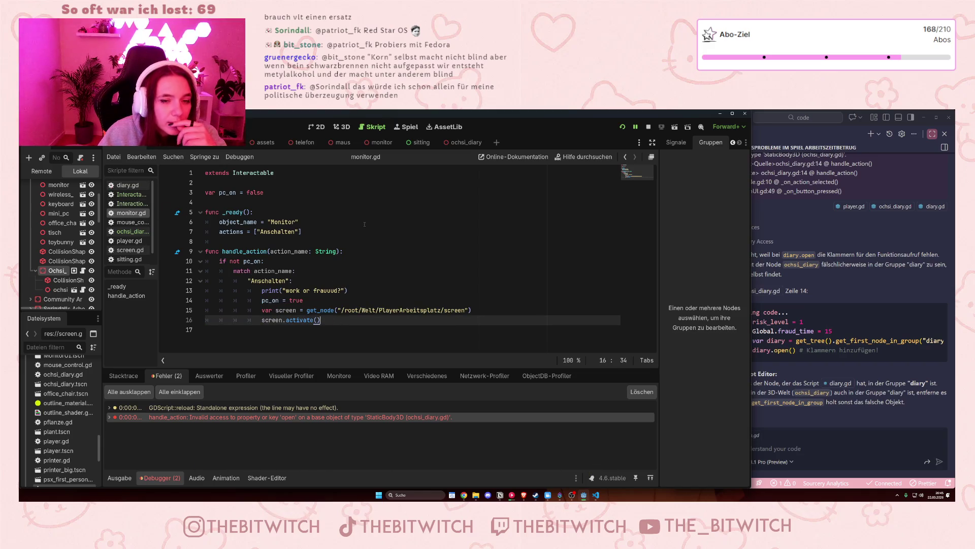
click(622, 127)
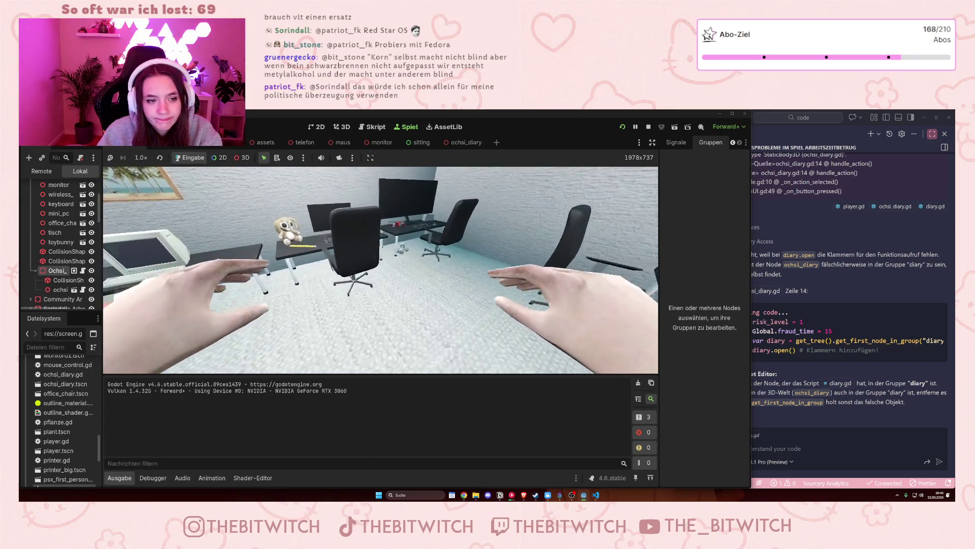
Read the diary in-game, hitting the nonexistent function 'open' error, then bring up the AI chat.
click(380, 269)
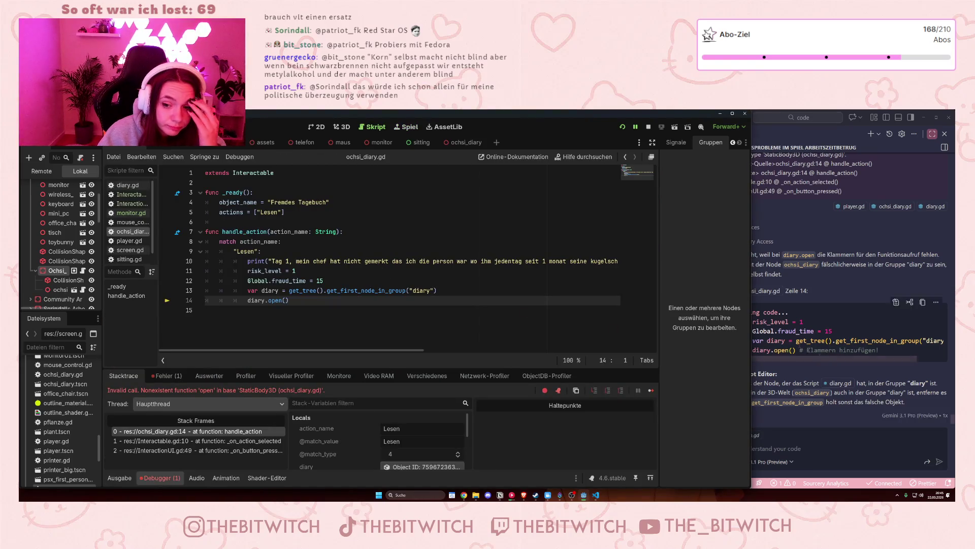
click(861, 400)
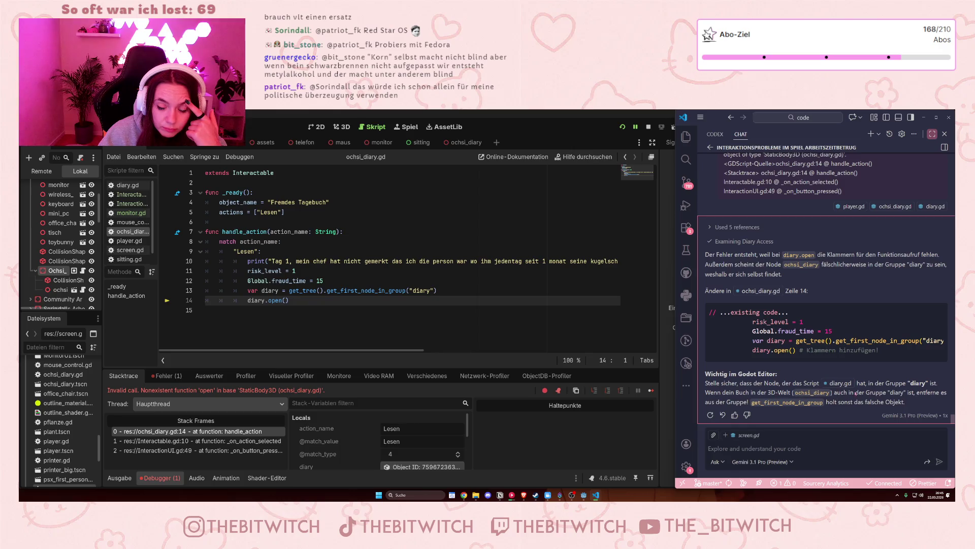
Remove the diary node from the 'diary' group in the Groups dock.
click(246, 242)
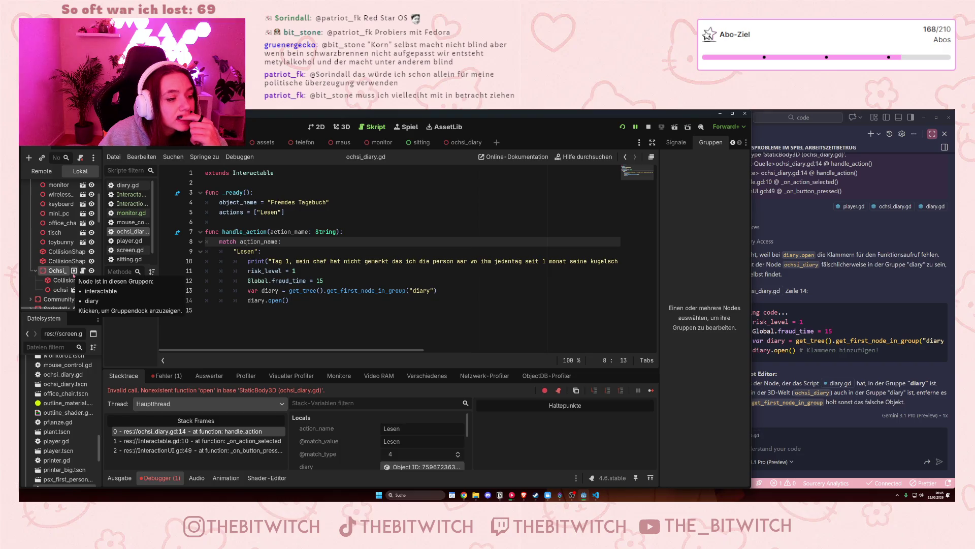
click(74, 272)
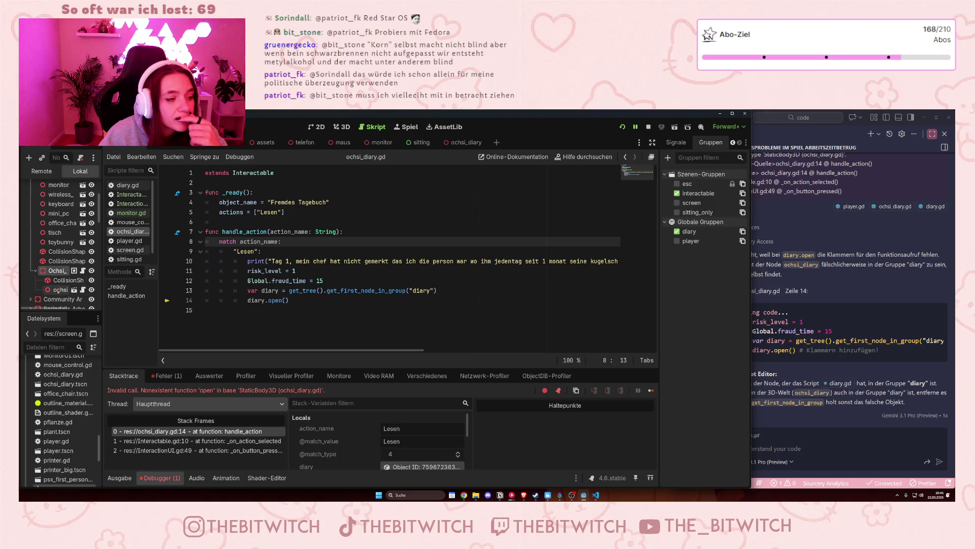
click(677, 232)
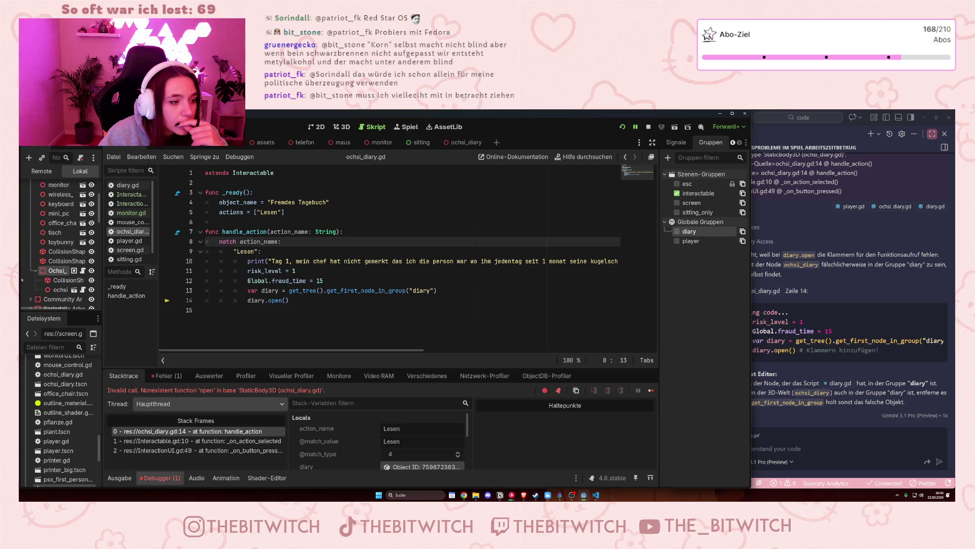
click(244, 222)
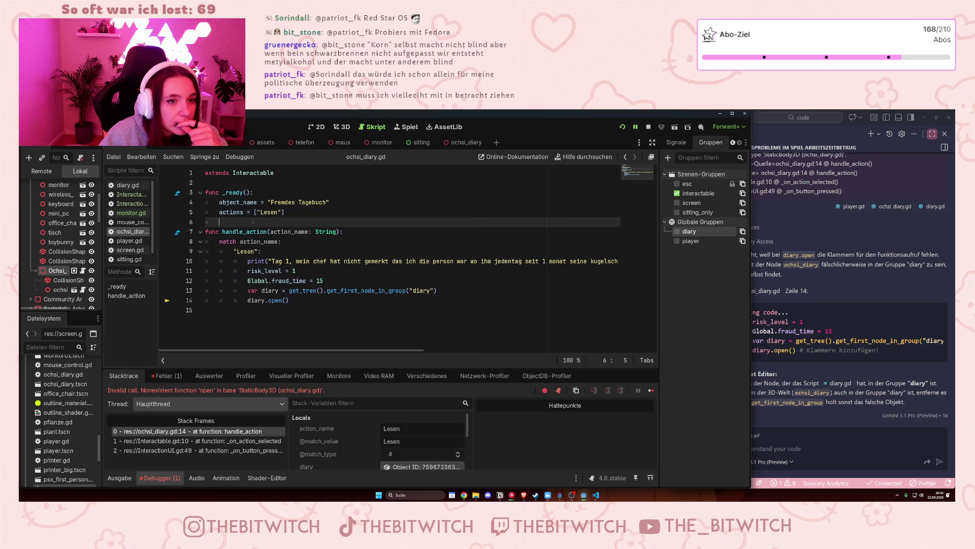
In the ochsi_diary scene, add the node to the 'diary' group, save, and relaunch the game.
click(439, 147)
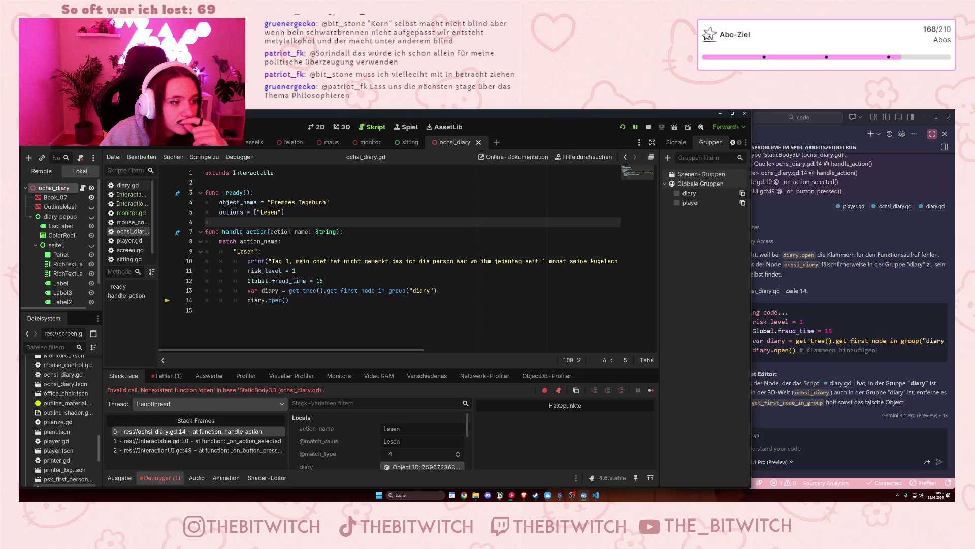
click(677, 193)
click(559, 301)
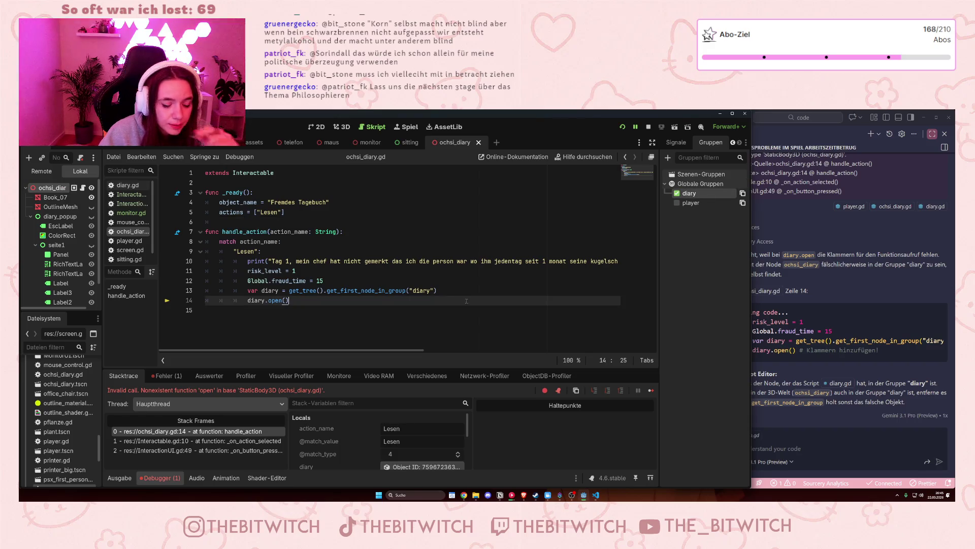
key(ctrl+s)
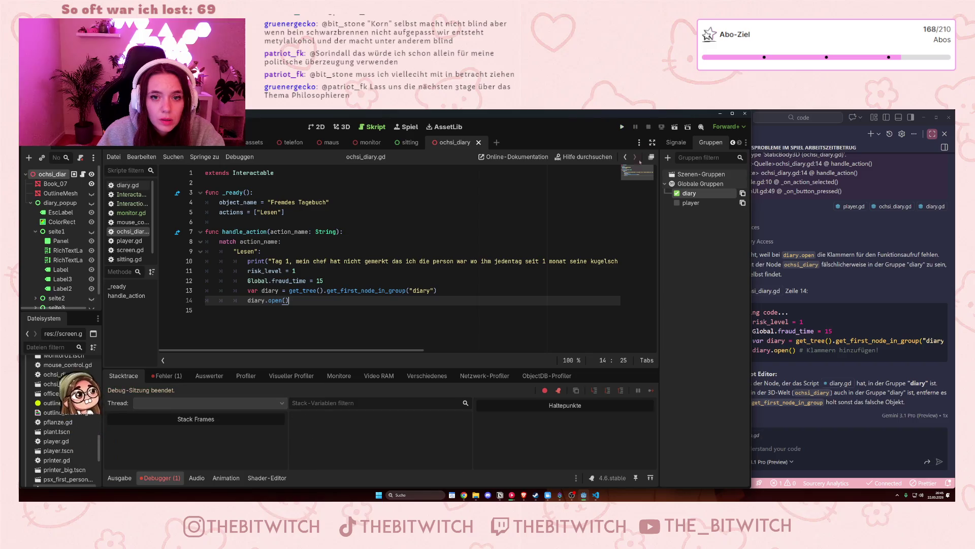
click(622, 128)
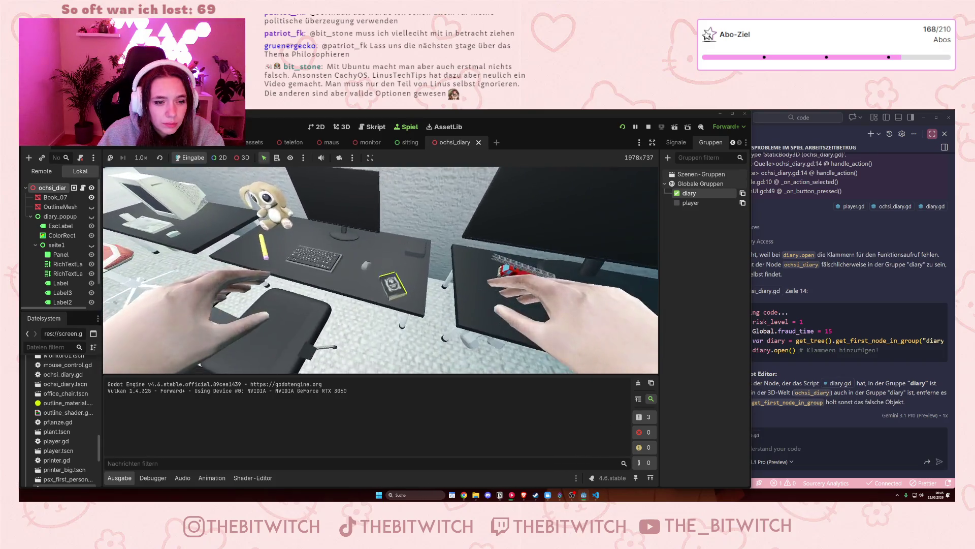
Use the diary in-game, hit the nonexistent 'open' error at ochsi_diary.gd line 14, then read the VS Code chat.
click(380, 270)
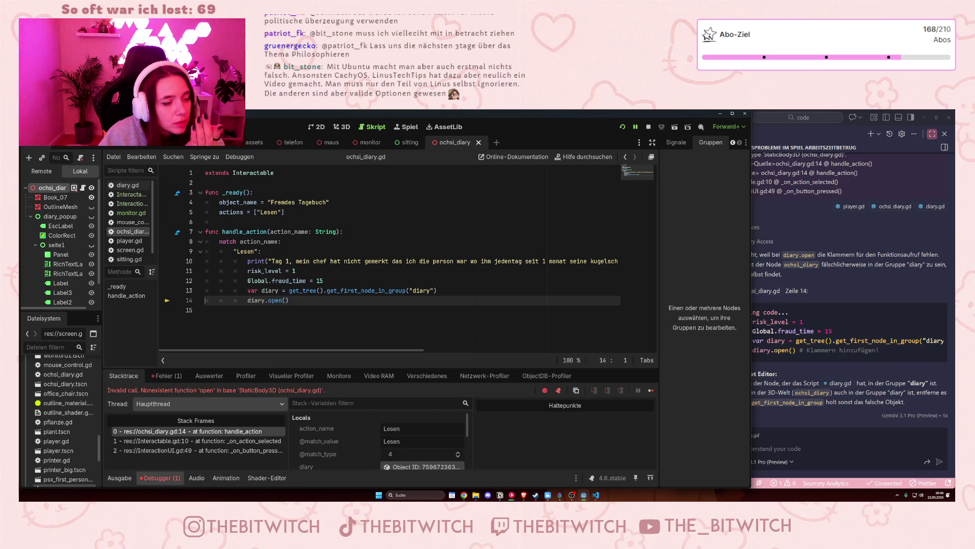
mouse_move(74, 188)
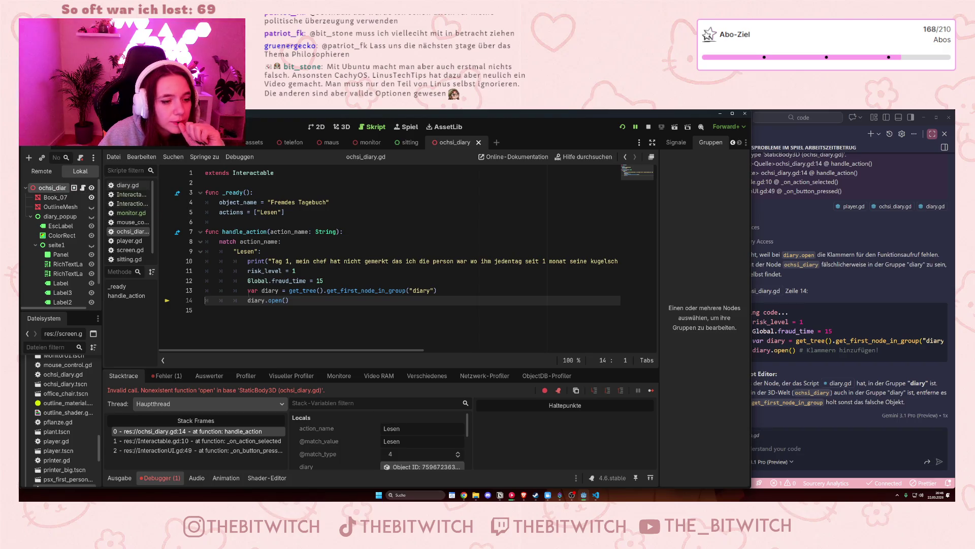
click(917, 404)
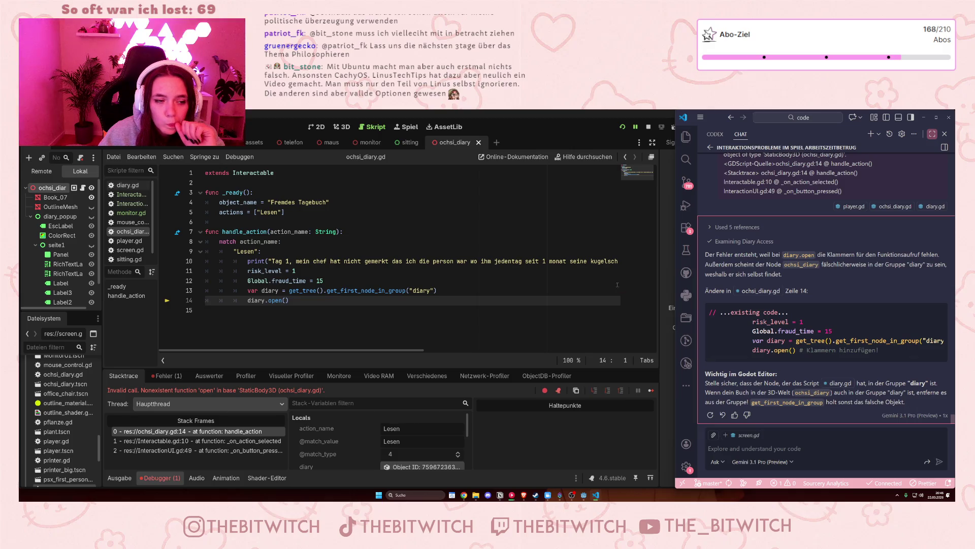
In the office scene, select the diary node and open its diary.gd script.
click(546, 265)
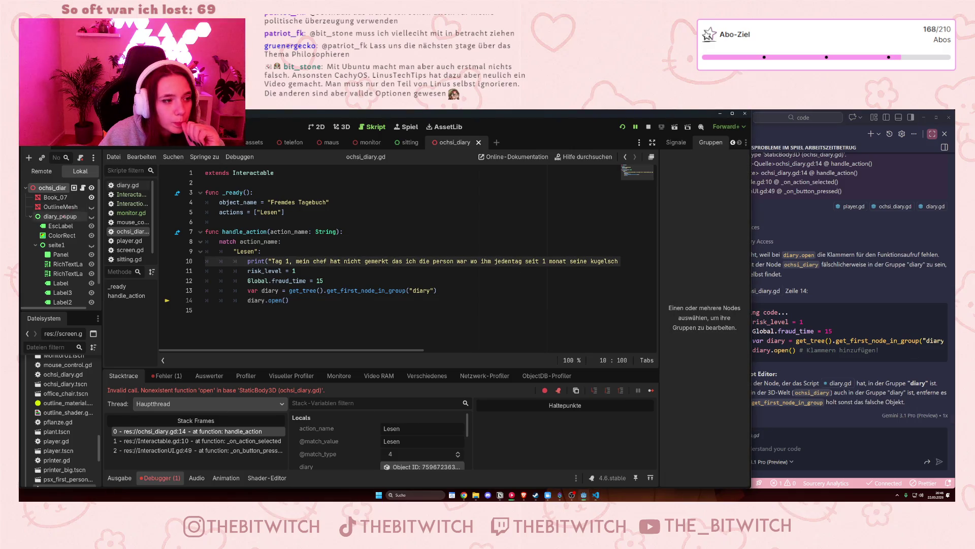
click(109, 142)
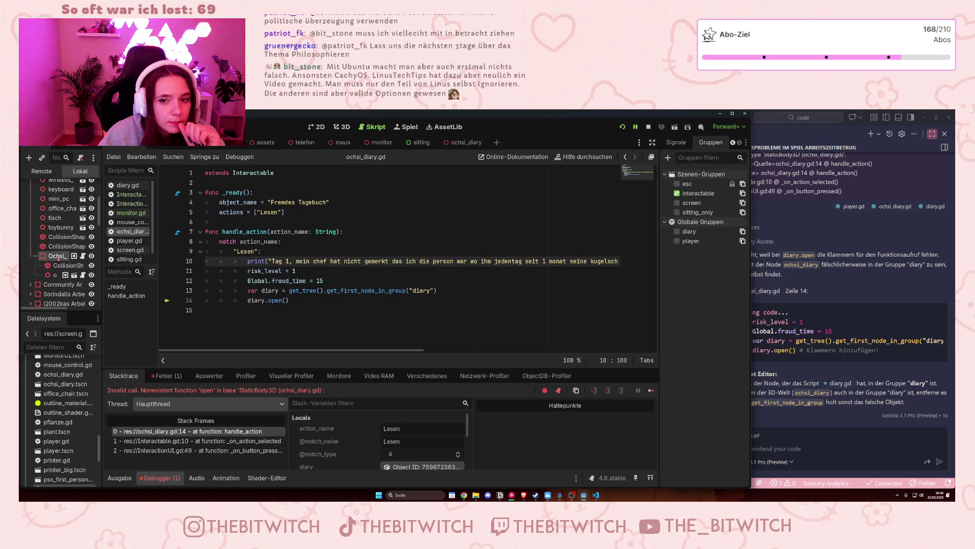
click(56, 275)
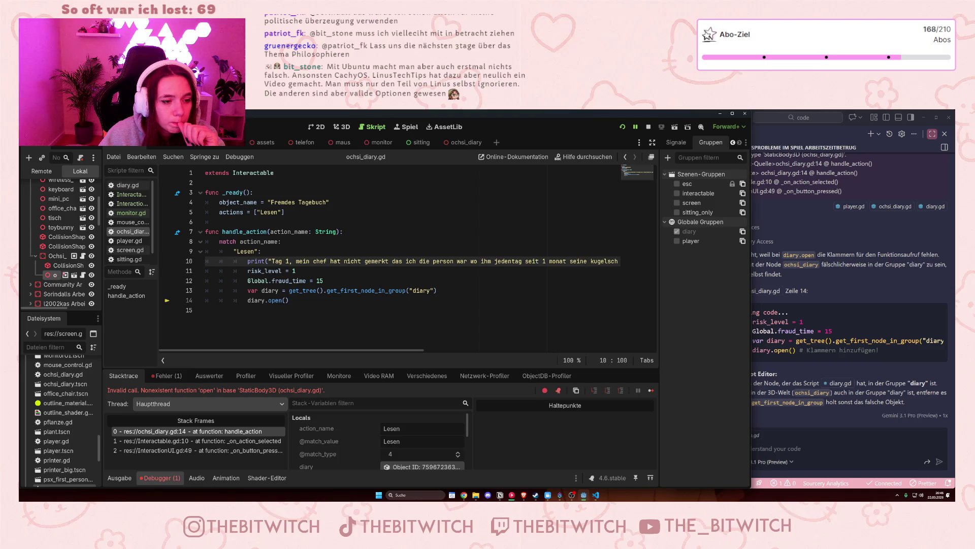
click(84, 275)
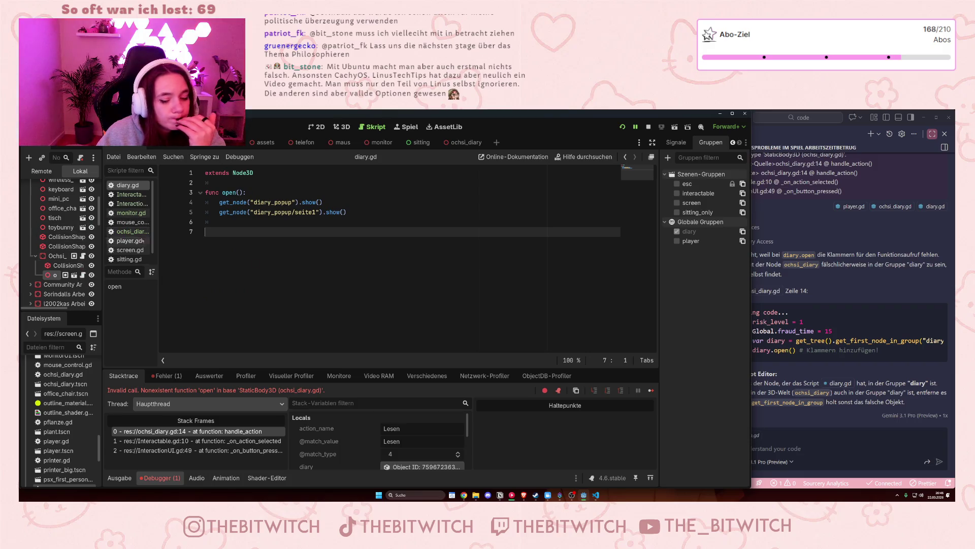
Recheck the VS Code assistant's advice, save the scene with Ctrl+S, and stop the running game.
click(863, 403)
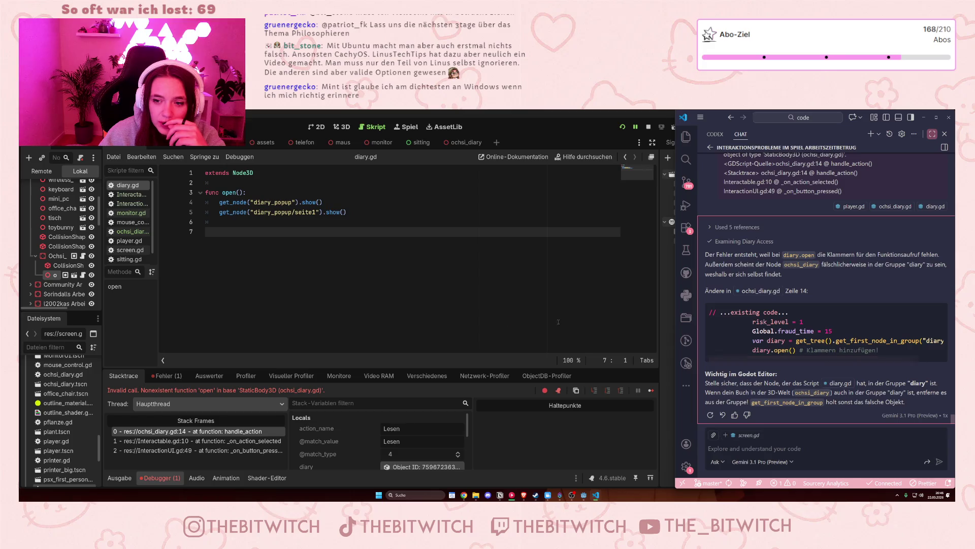
click(458, 314)
key(ctrl+s)
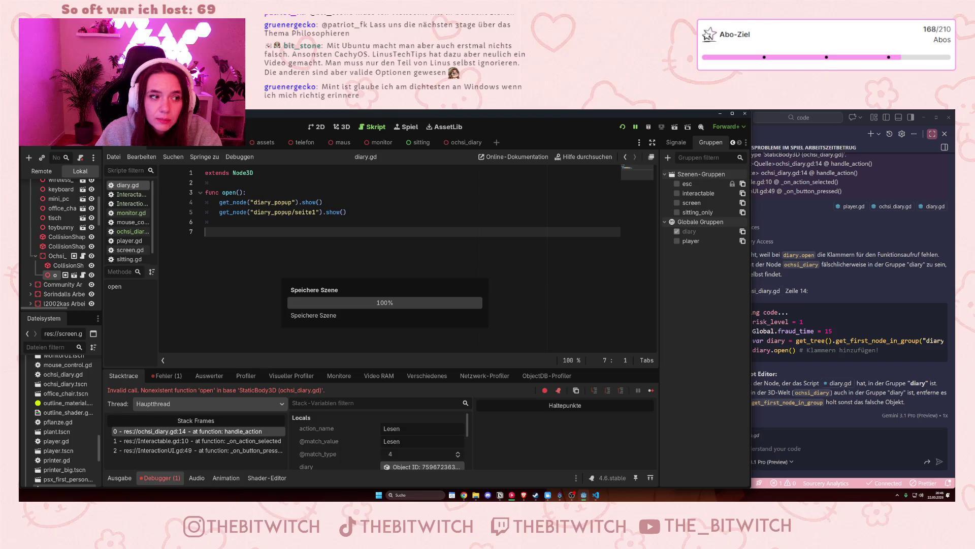
click(648, 127)
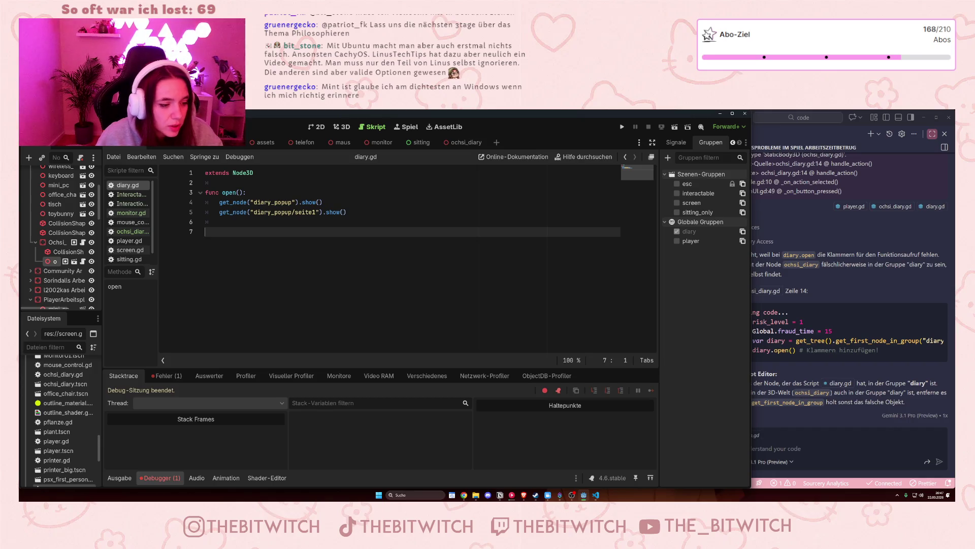
Jump from the Fehler tab to ochsi_diary.gd line 14, then compare diary.gd's open() function.
click(181, 378)
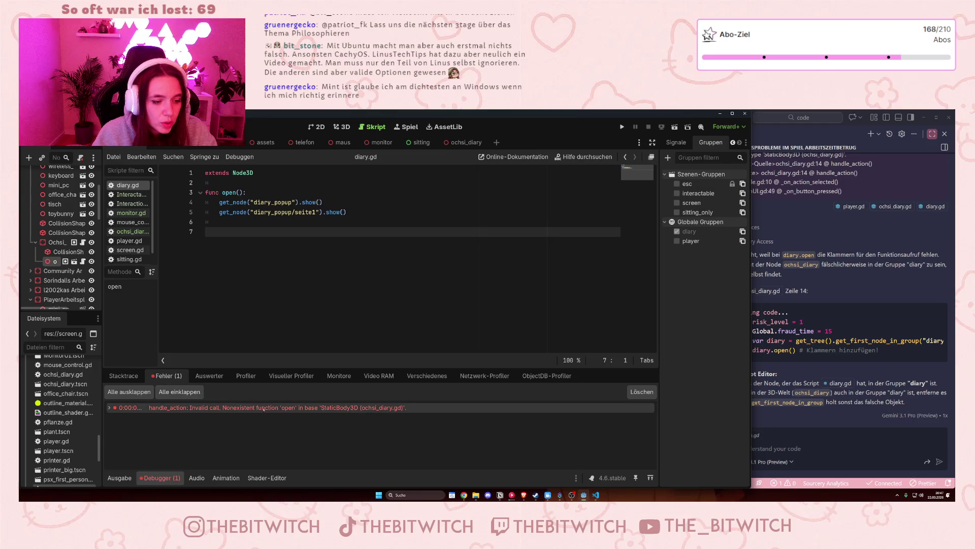
double_click(268, 409)
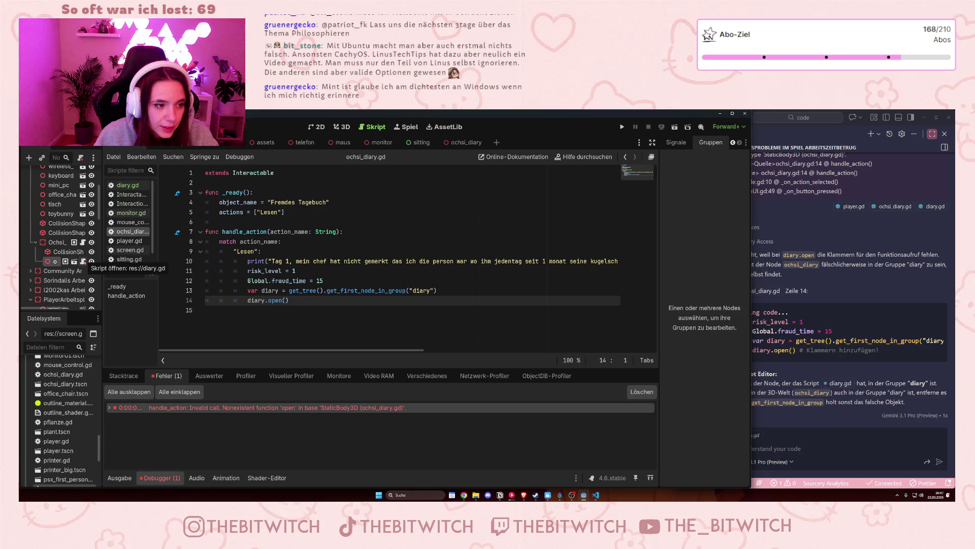
click(84, 261)
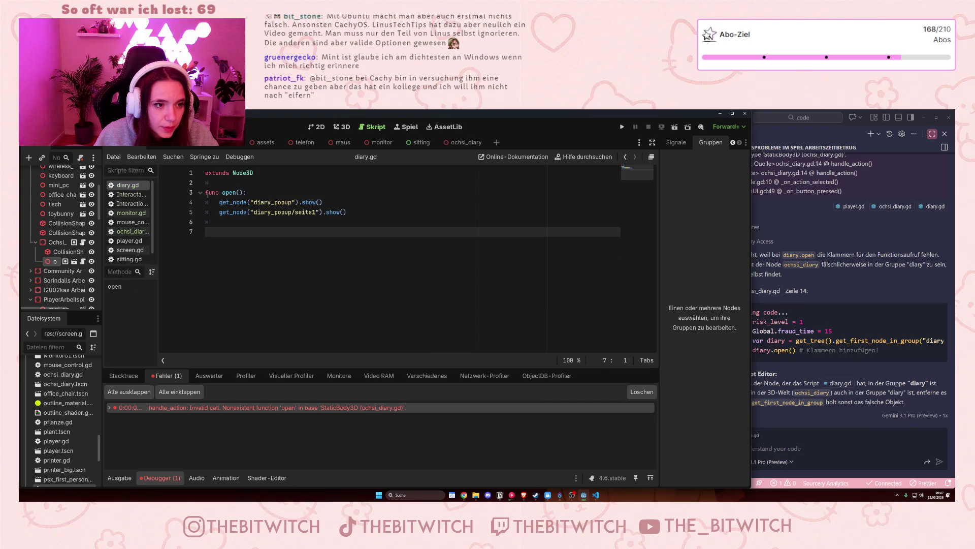
drag(222, 192, 261, 191)
click(260, 191)
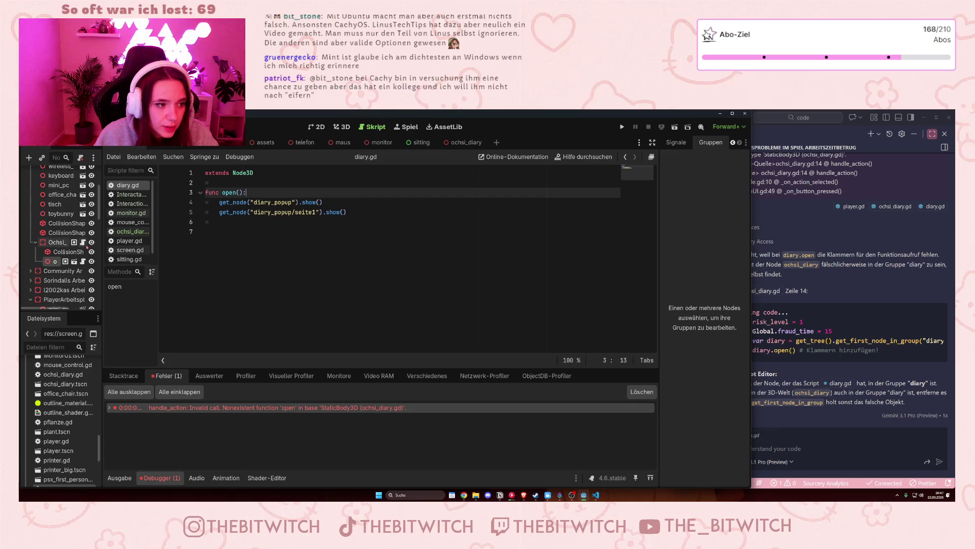
Widen the script list to show full file names, return to ochsi_diary.gd, and save.
drag(158, 264, 196, 264)
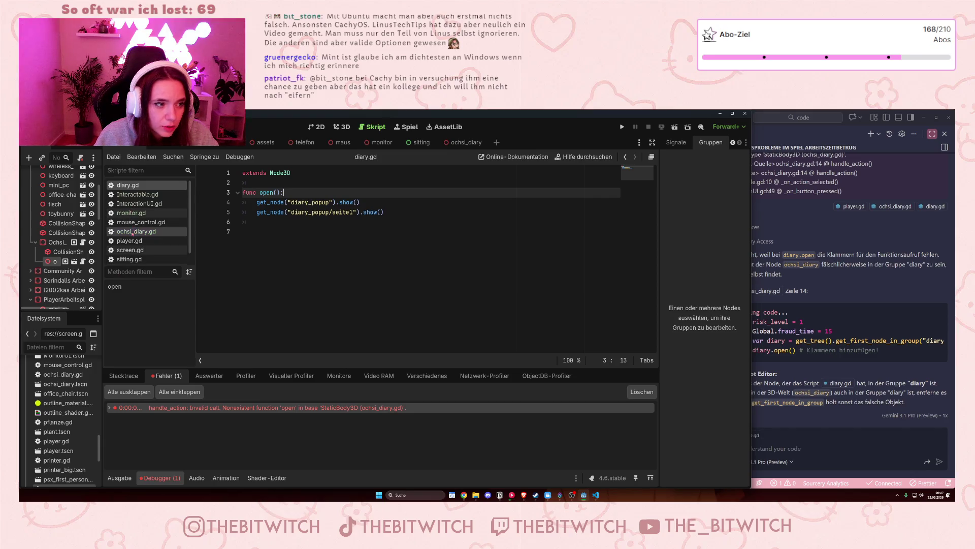
click(307, 262)
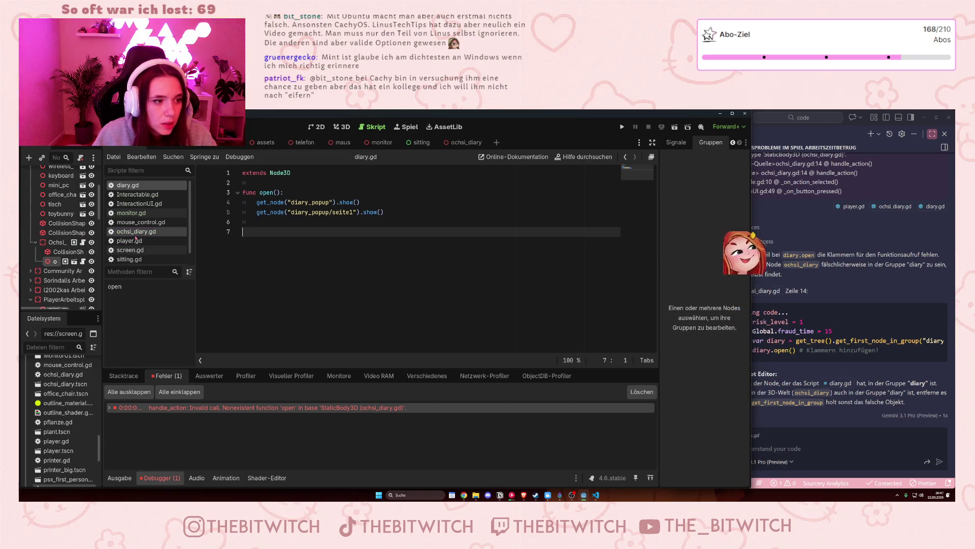
click(133, 232)
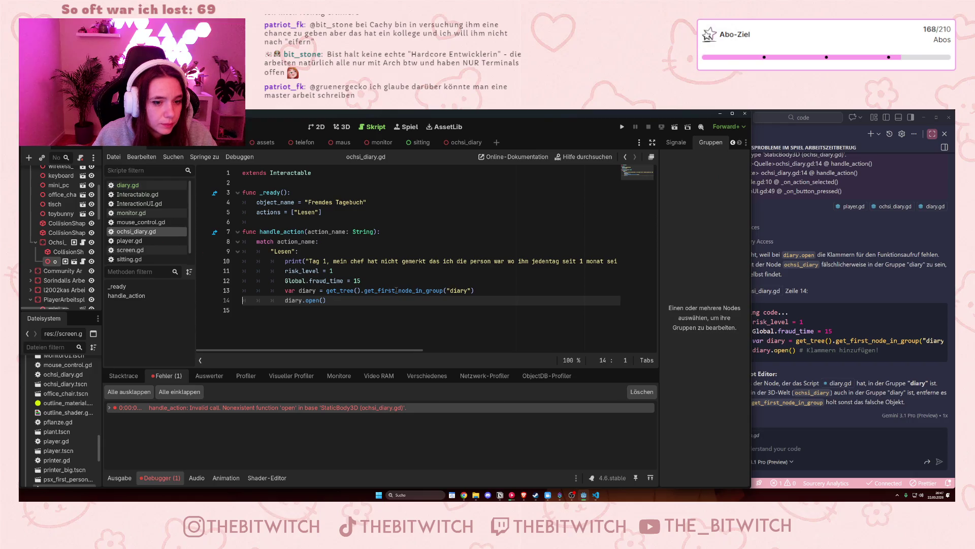
mouse_move(451, 290)
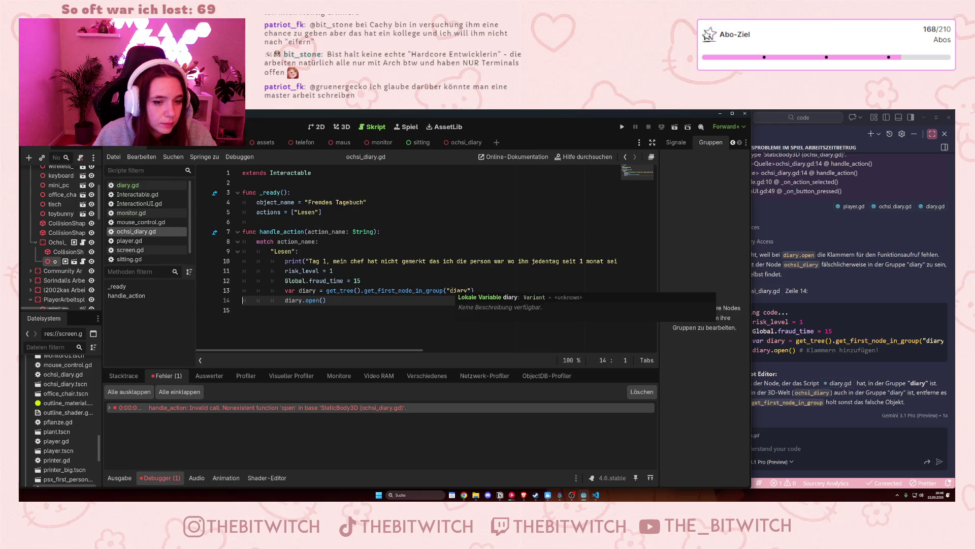
click(432, 281)
key(ctrl+s)
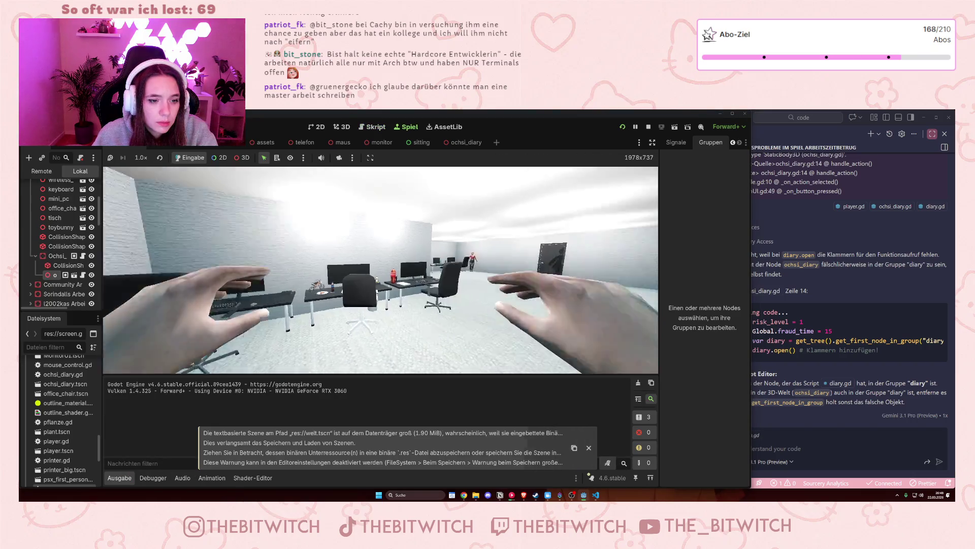
Press E on the diary to show pages Tag 1 and Tag 2, then stop with Escape.
mouse_move(381, 270)
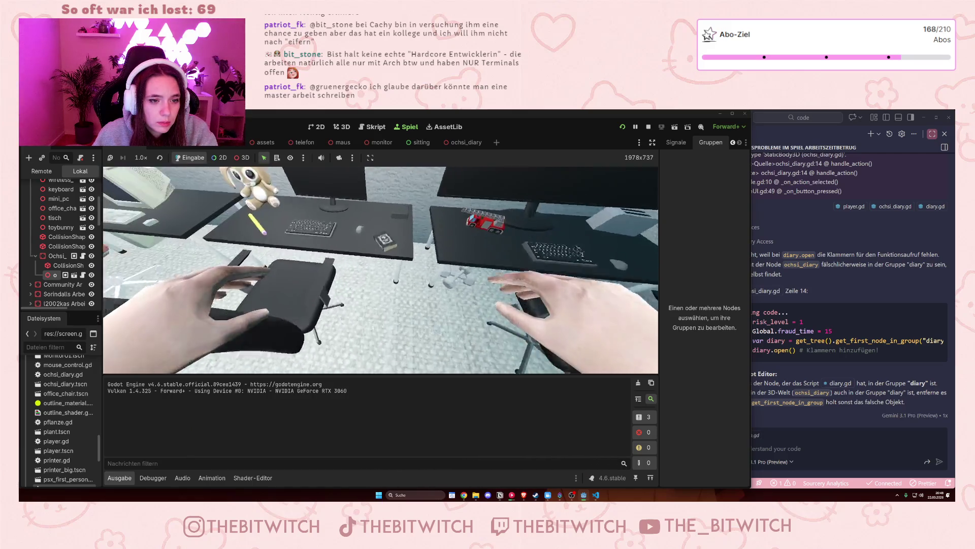
key(e)
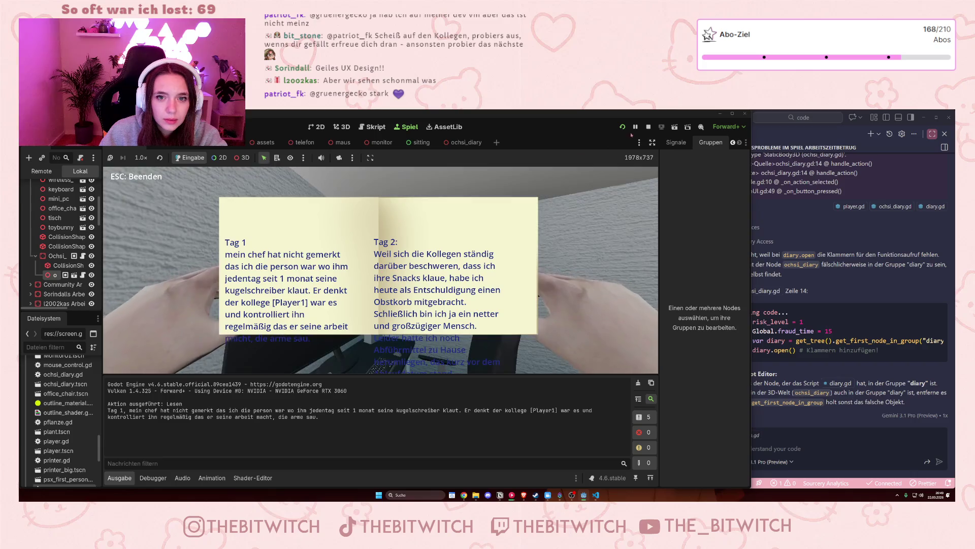
key(Escape)
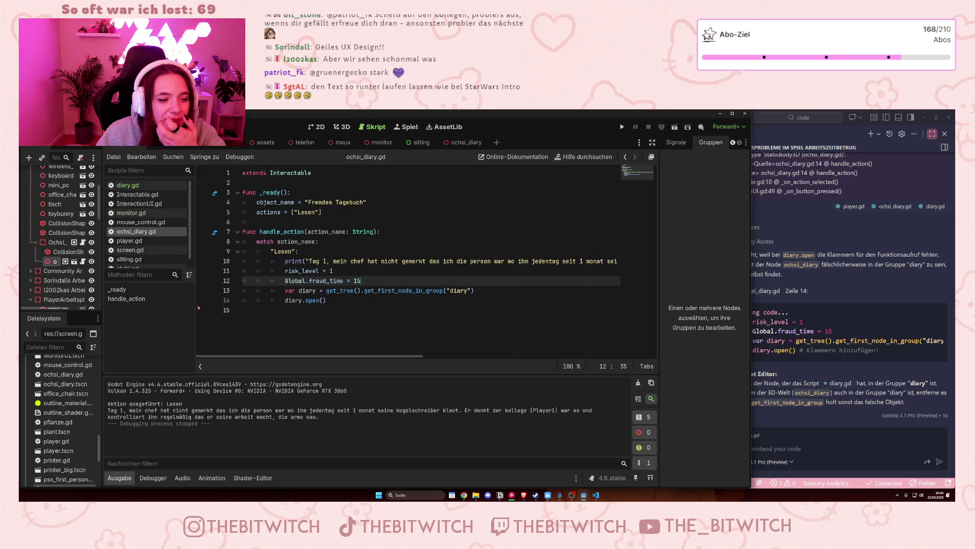
Narrow the script list to widen the code editor, then open diary.gd.
drag(196, 308, 181, 308)
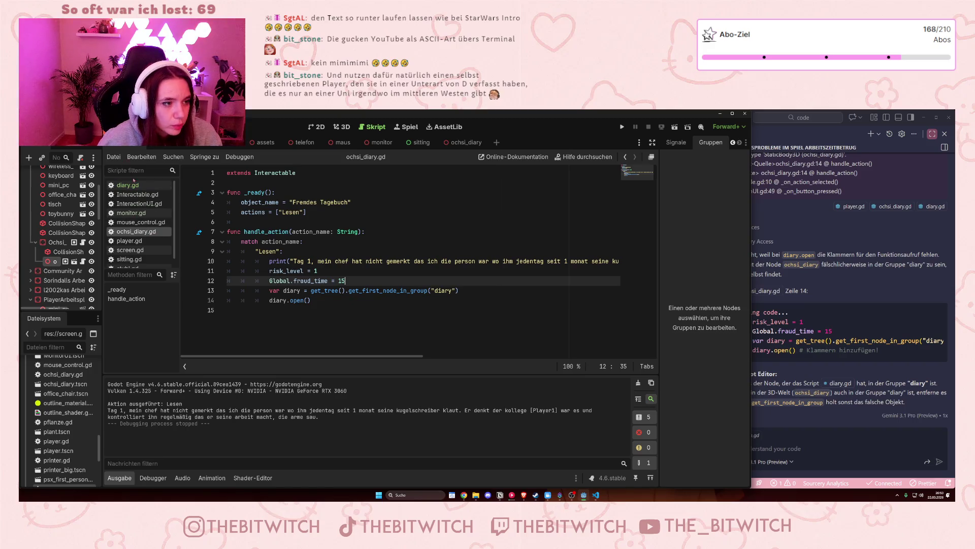
click(137, 186)
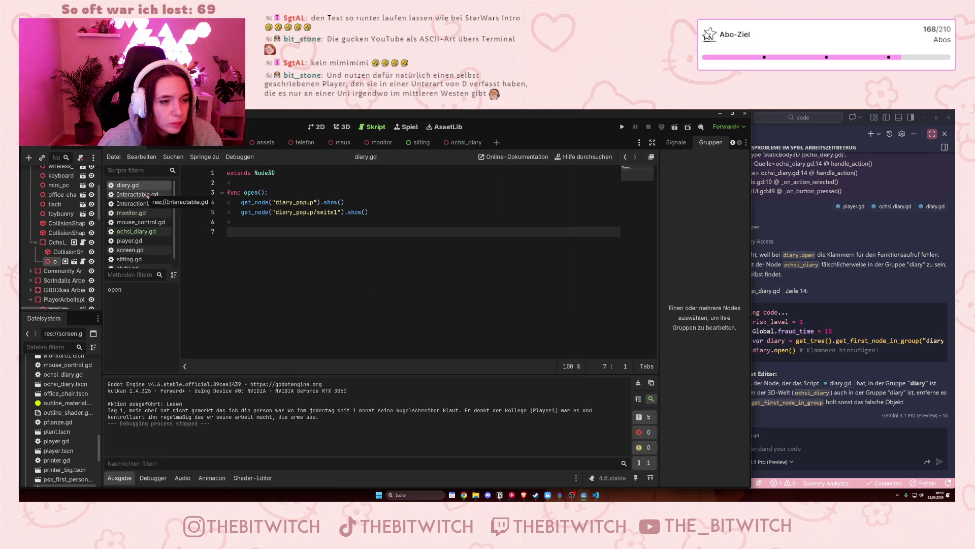
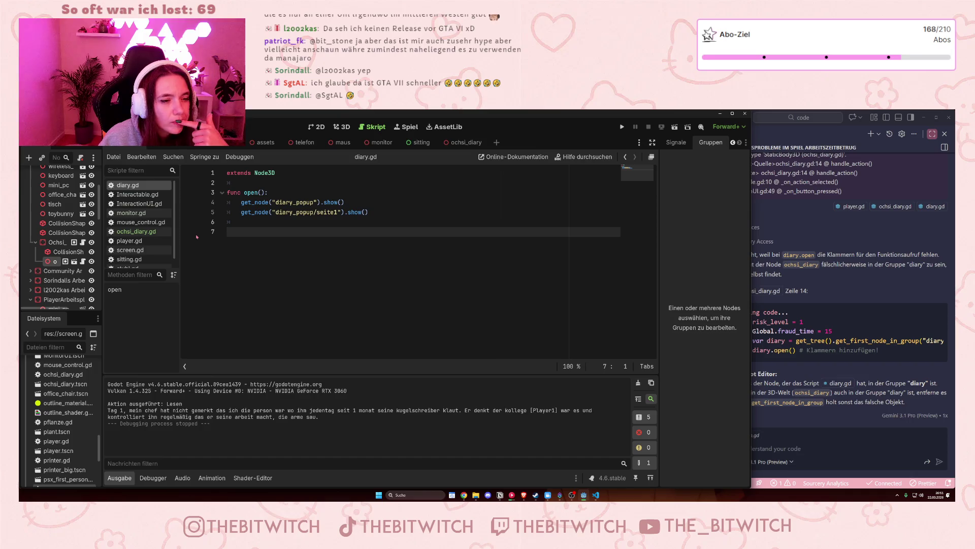
On line 6 of diary.gd, start declaring var player = get_tree() using autocomplete.
click(283, 224)
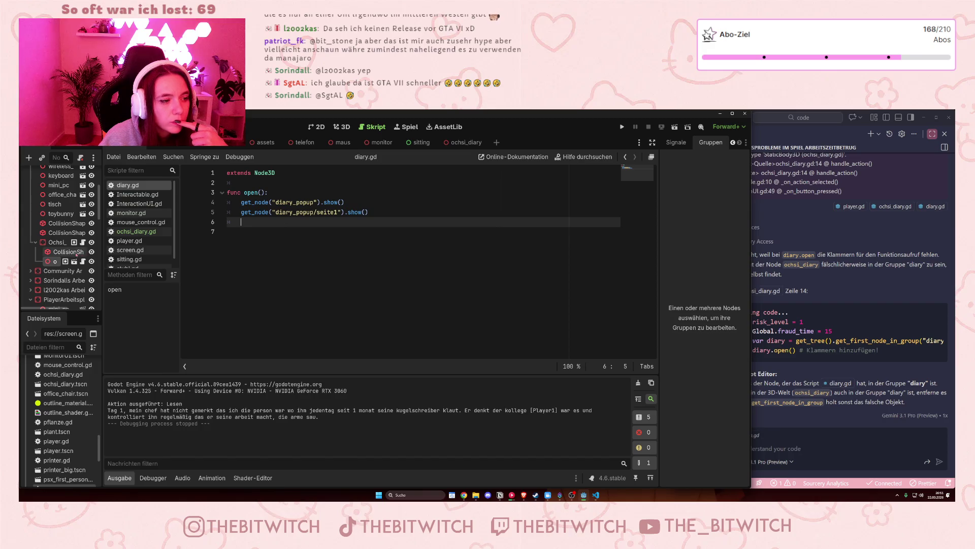
scroll(69, 223, up, 3)
scroll(69, 223, up, 2)
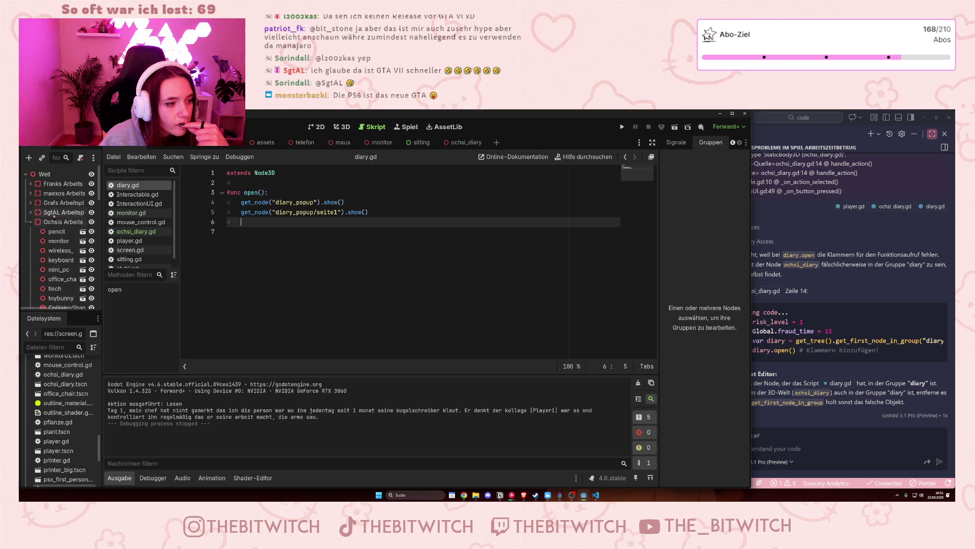
scroll(55, 208, down, 10)
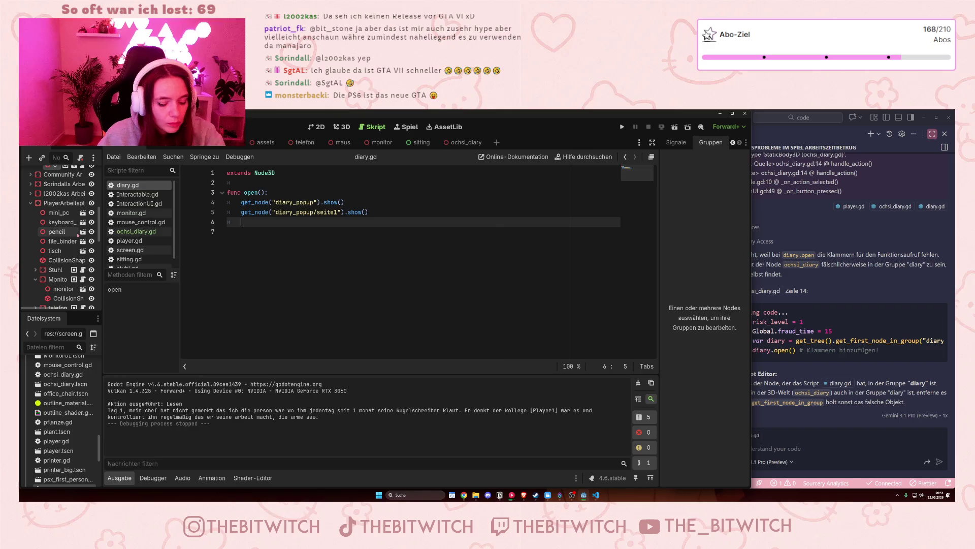
text(var play)
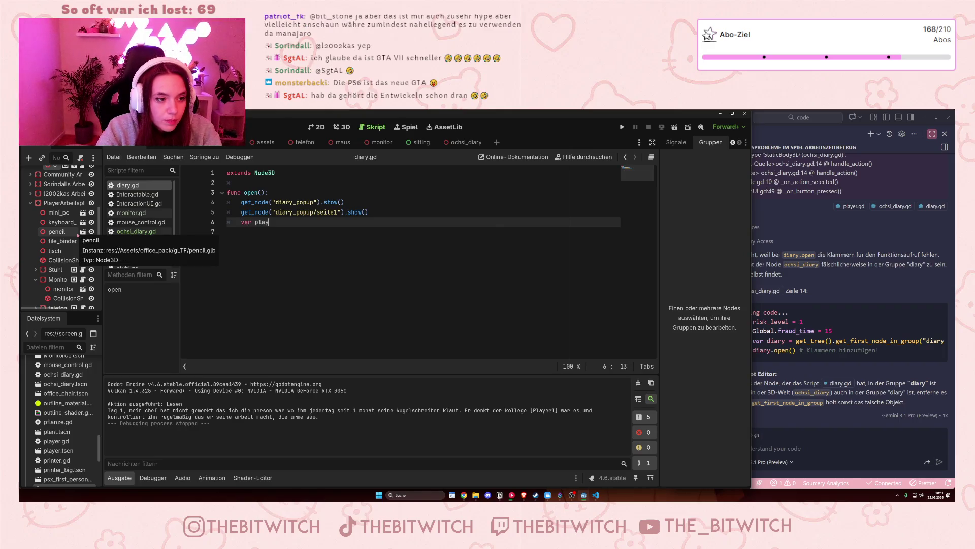
text(er)
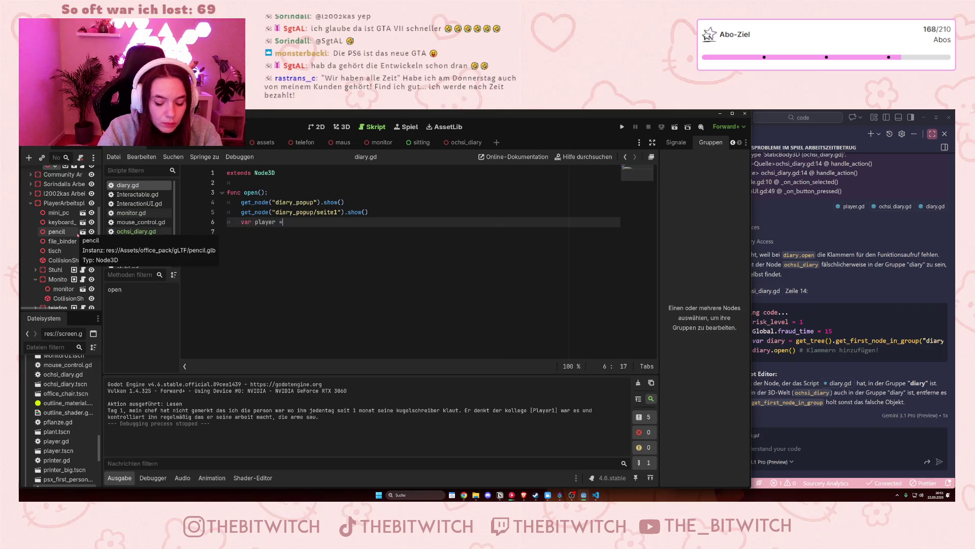
text( = getno)
key(BackSpace)
key(BackSpace)
text(_)
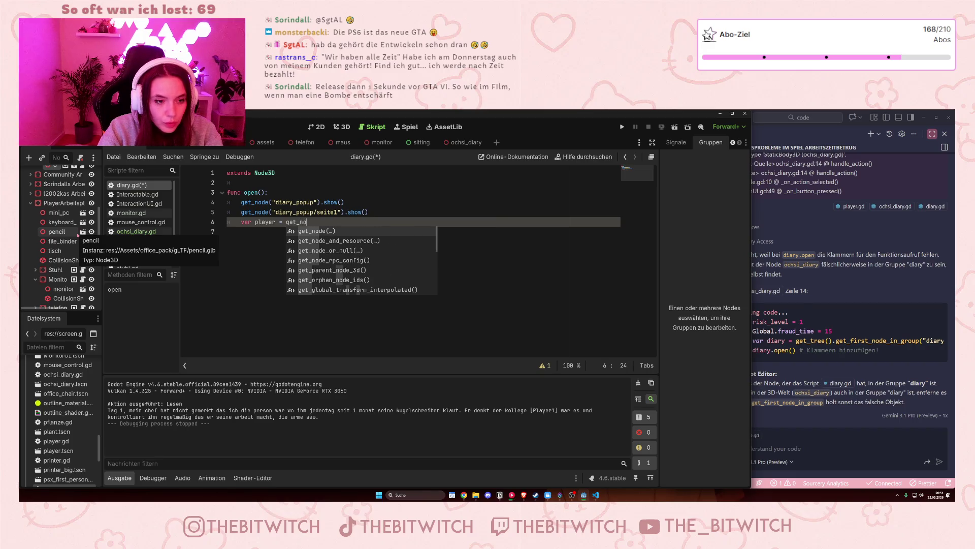
text(n)
key(BackSpace)
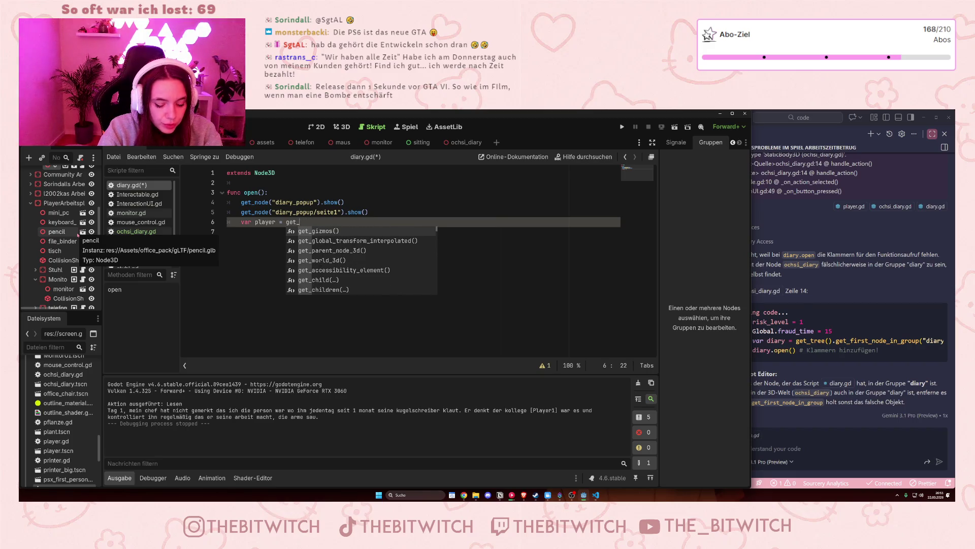
text(tree)
key(Return)
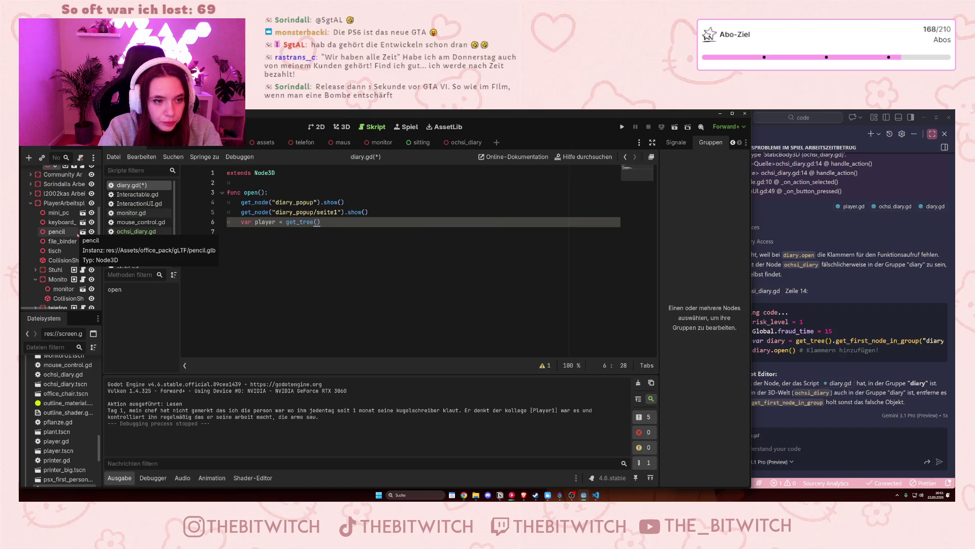
Complete the call with get_first_node_in_group("Player") and start an indented line 7.
text(.get)
key(Return)
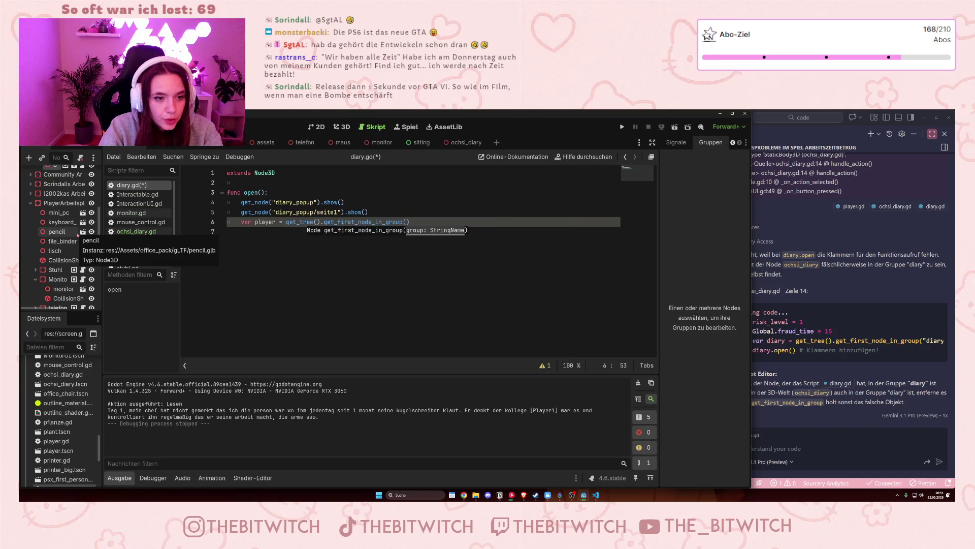
text("Pl)
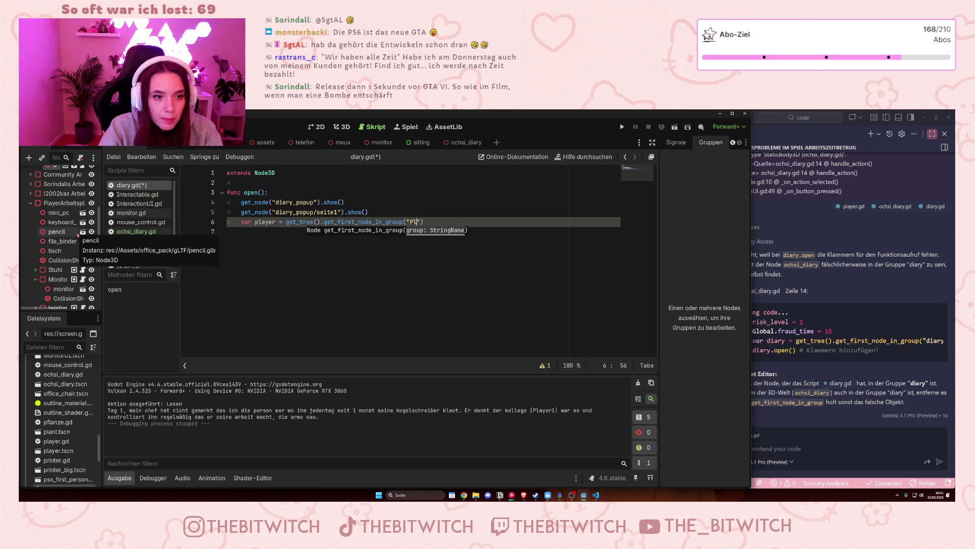
text(ayer)
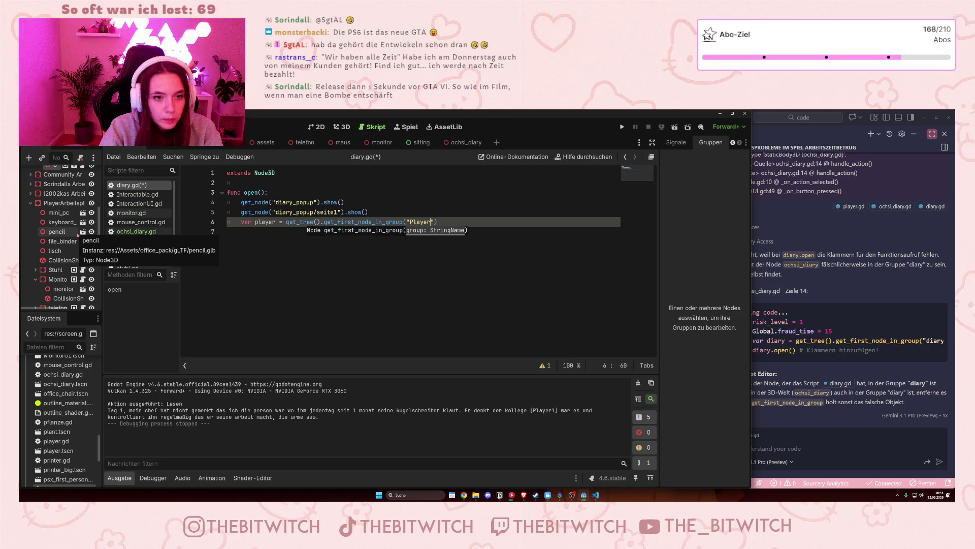
click(453, 323)
key(Tab)
key(Return)
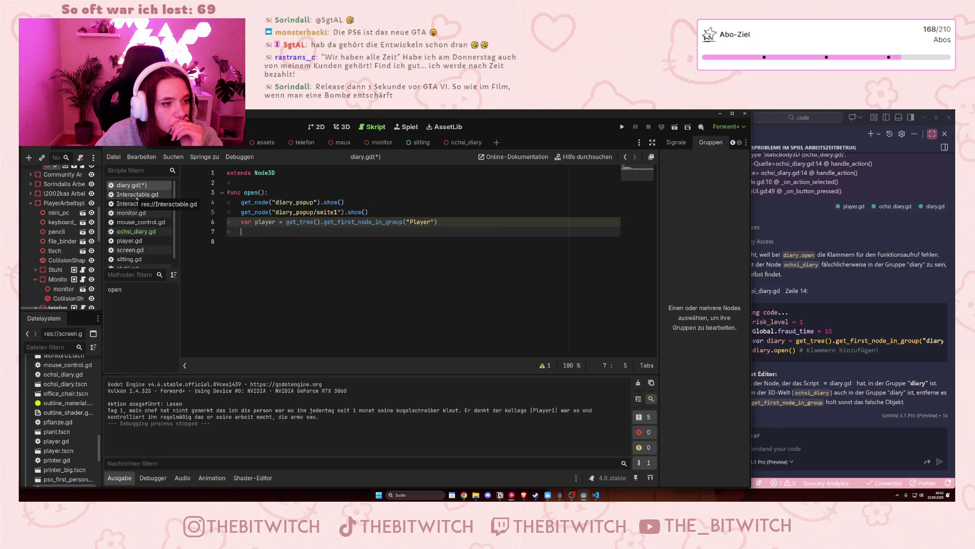
Look through the Interactable.gd, InteractionUI.gd and ochsi_diary.gd scripts.
click(137, 196)
scroll(274, 247, down, 1)
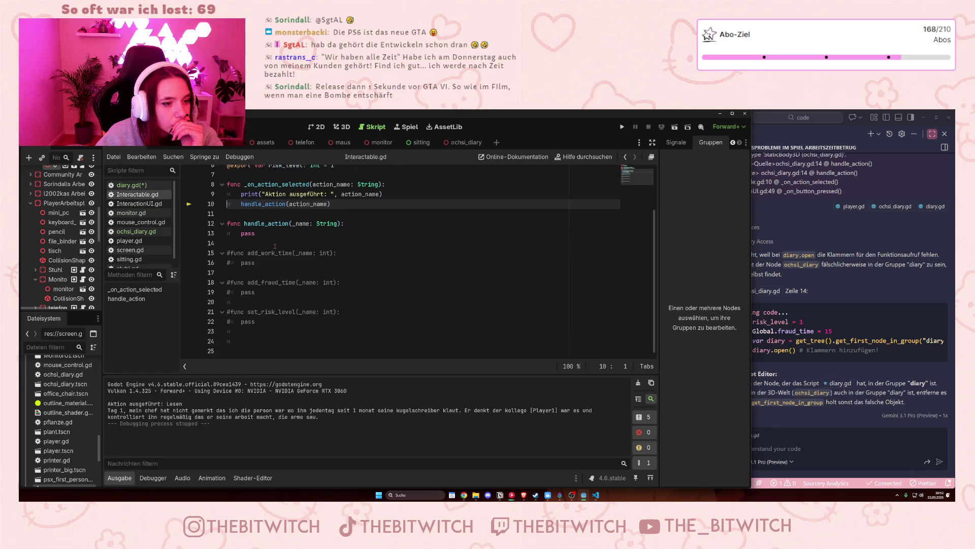
click(127, 205)
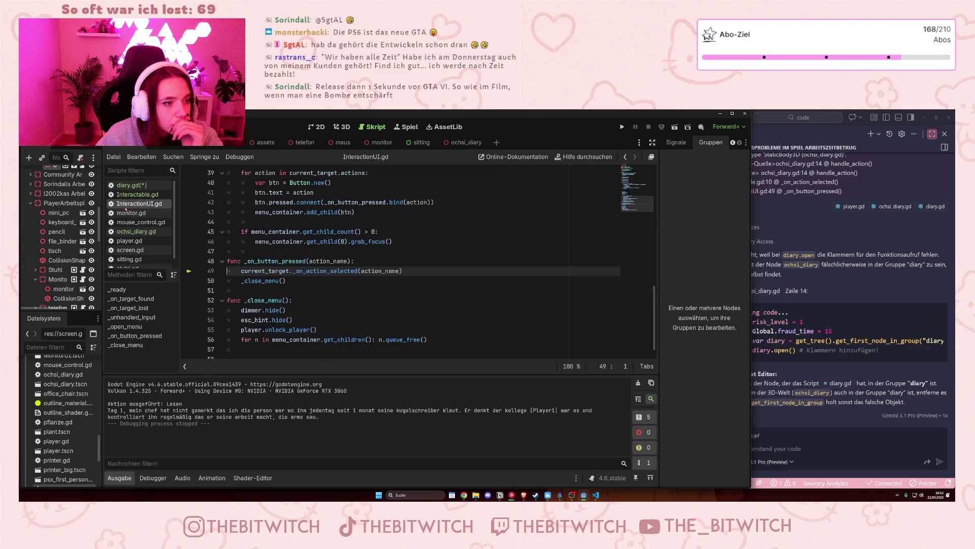
scroll(461, 268, up, 5)
scroll(461, 267, down, 1)
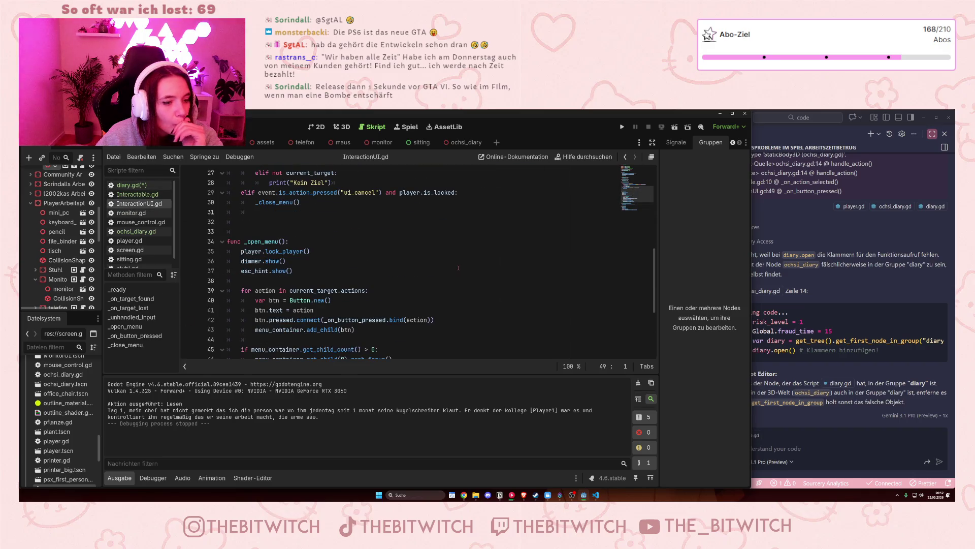
scroll(337, 250, down, 1)
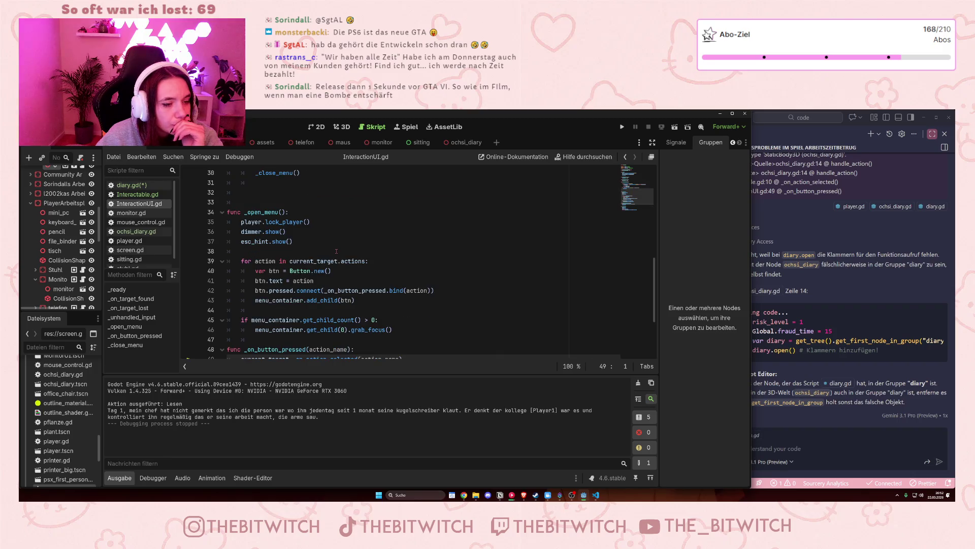
click(133, 231)
Check ochsi_diary's diary.open() call, then begin line 7 of diary.gd with player.lock.
click(331, 301)
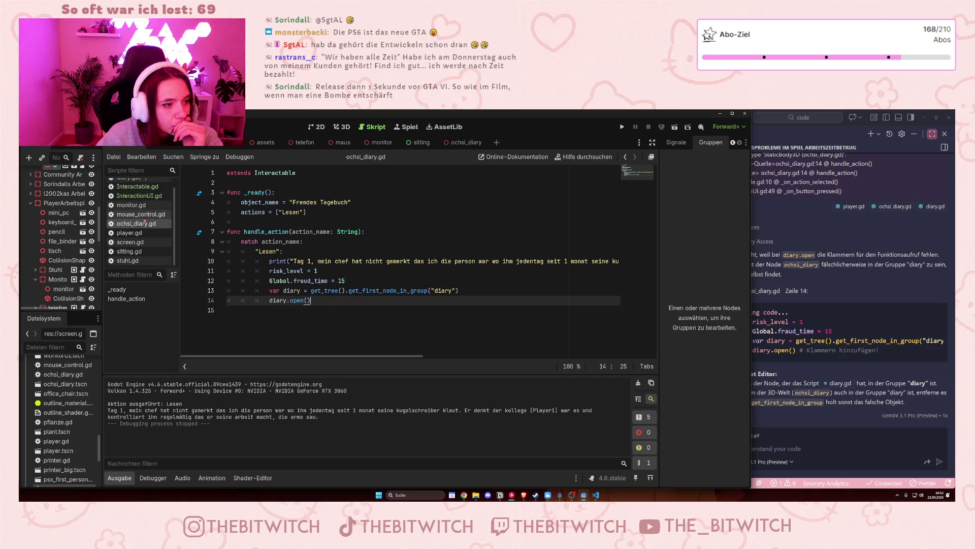
click(131, 185)
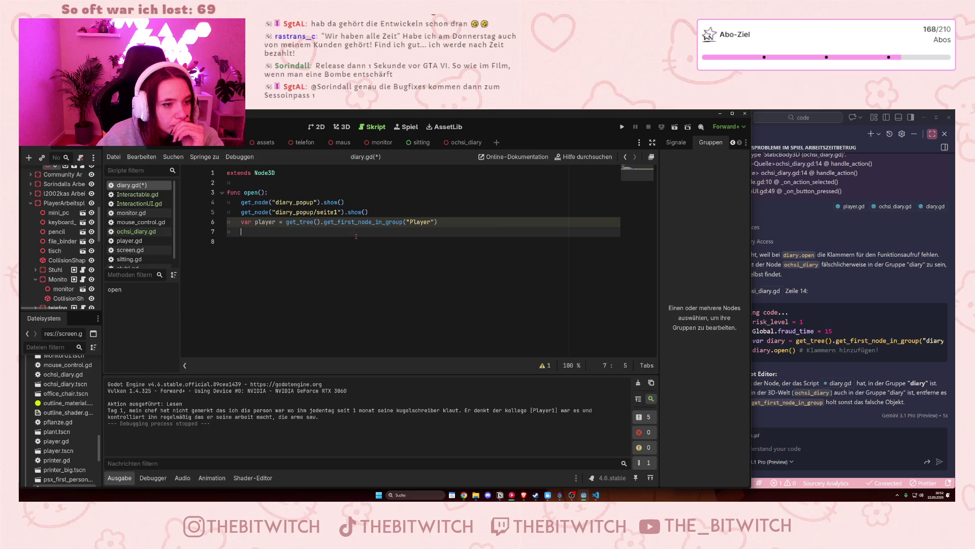
text(player.lock)
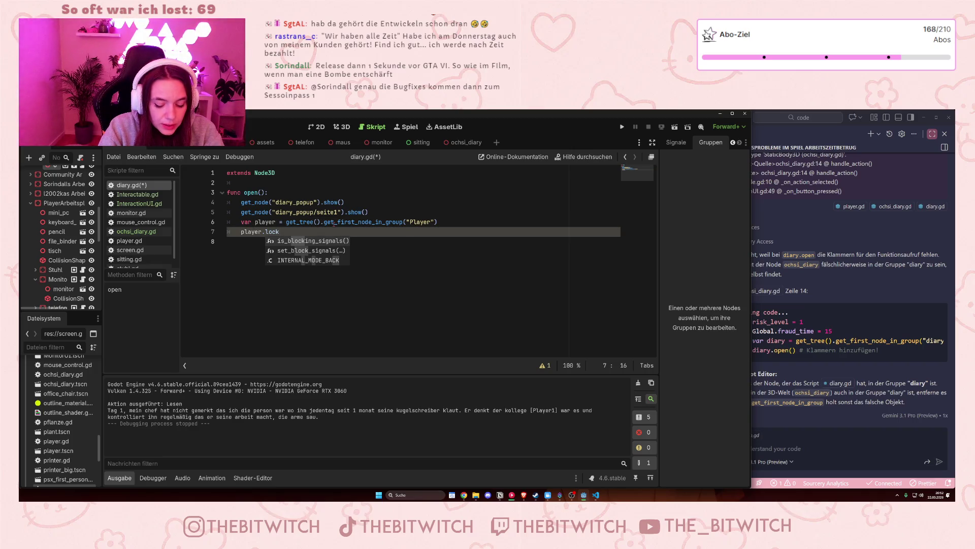
Confirm the method name in InteractionUI.gd and complete diary.gd's line 7 as player.lock_player().
text(_)
key(BackSpace)
key(BackSpace)
key(BackSpace)
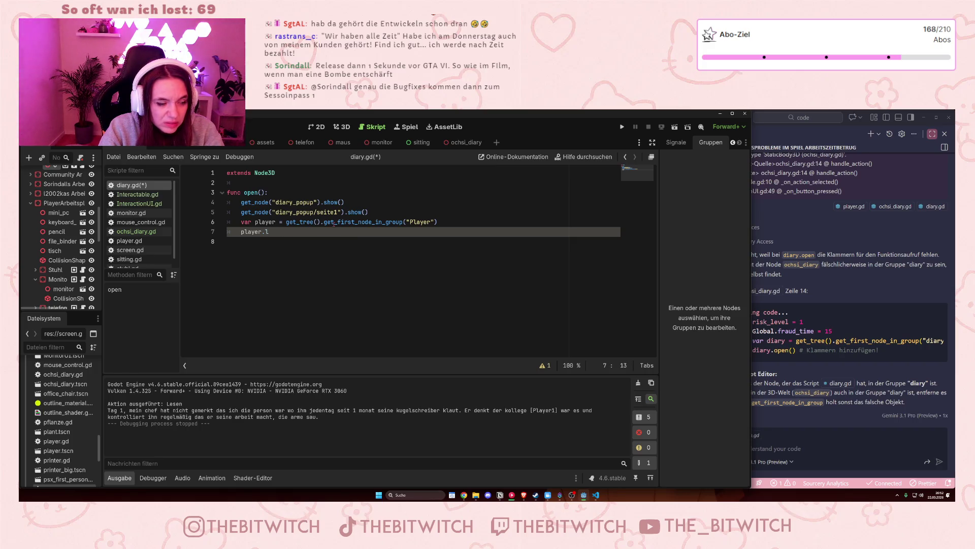
click(149, 196)
click(148, 203)
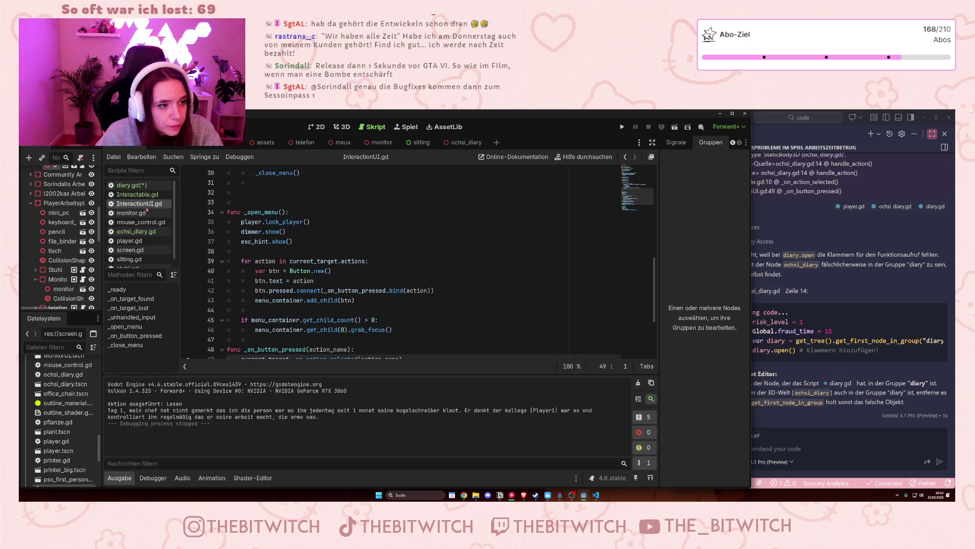
click(136, 184)
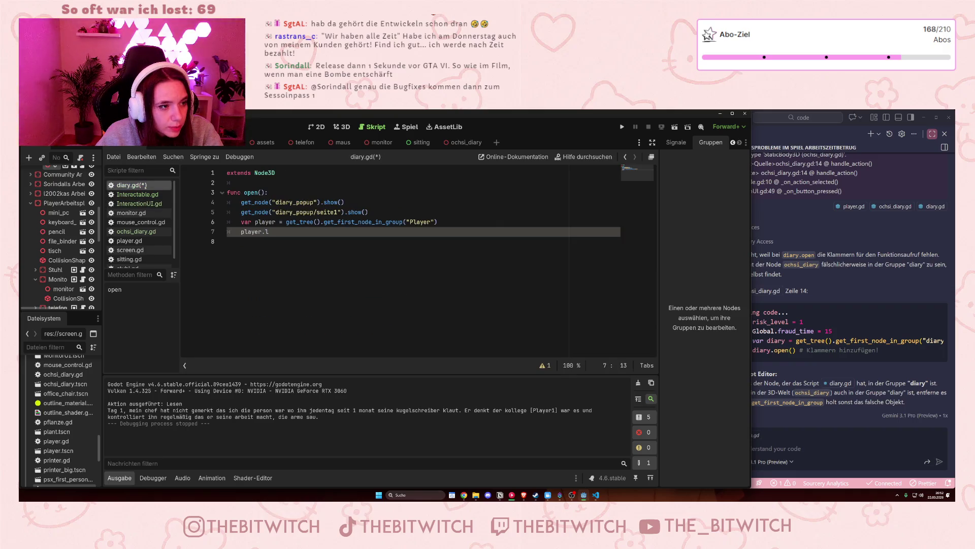
text(ock)
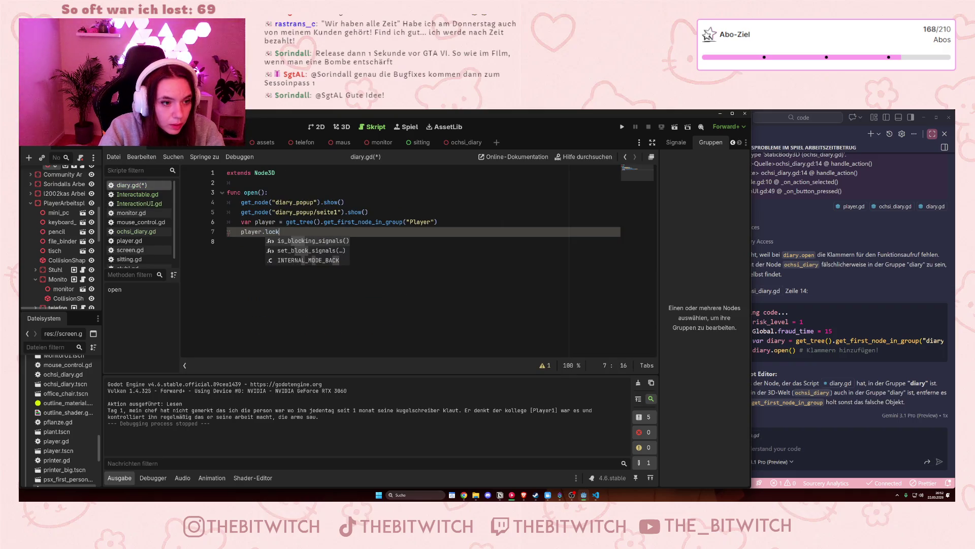
text(_player())
key(Return)
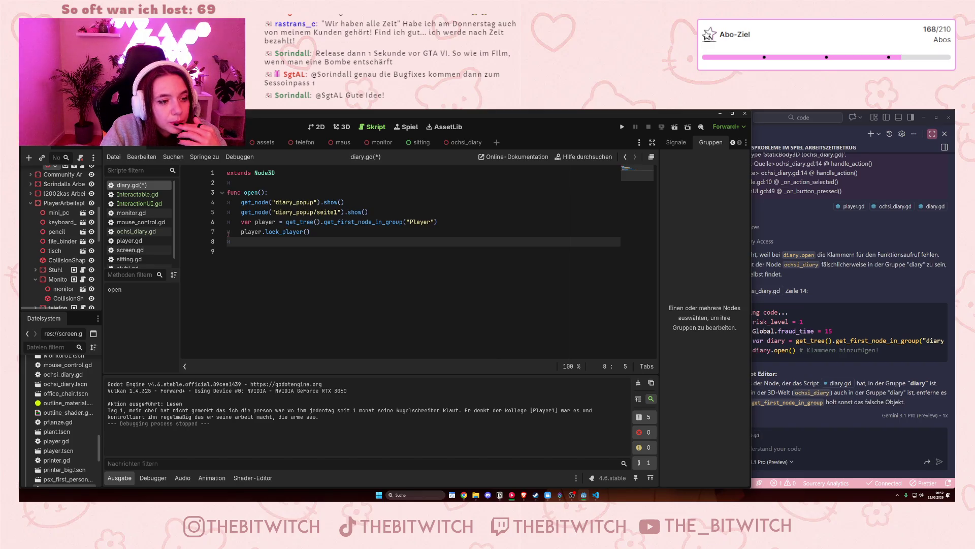
click(136, 203)
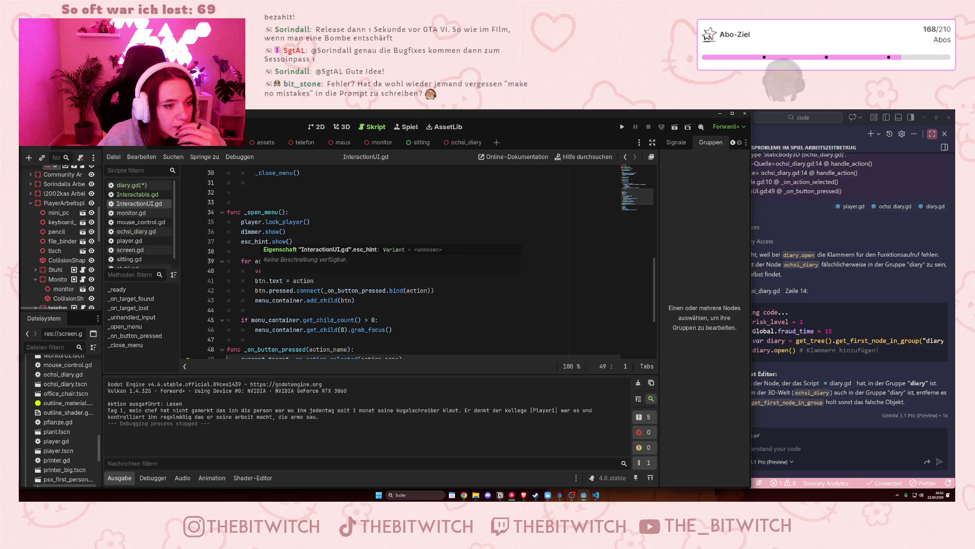
Look over ochsi_diary.gd and diary.gd, then switch to the ochsi_diary scene to view its groups.
scroll(136, 223, down, 1)
click(134, 224)
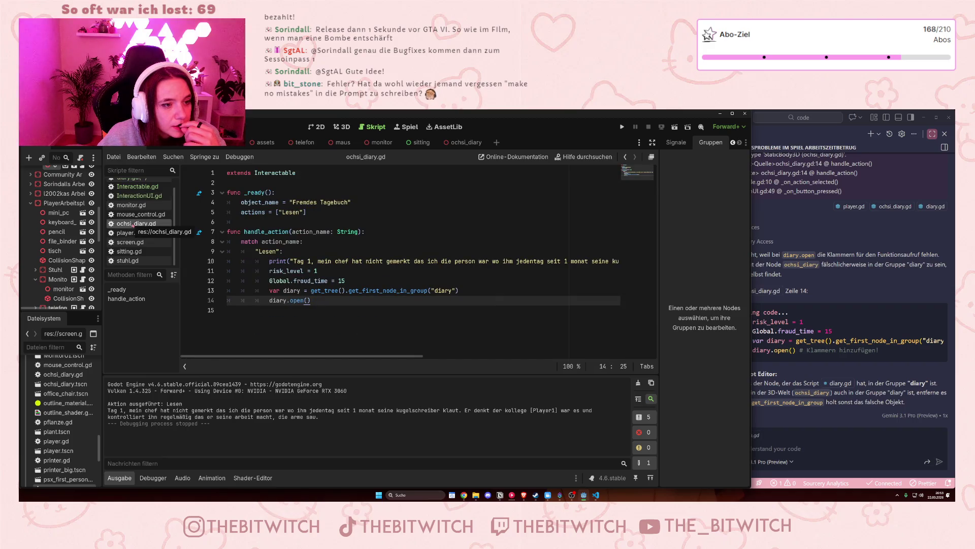
scroll(135, 223, up, 1)
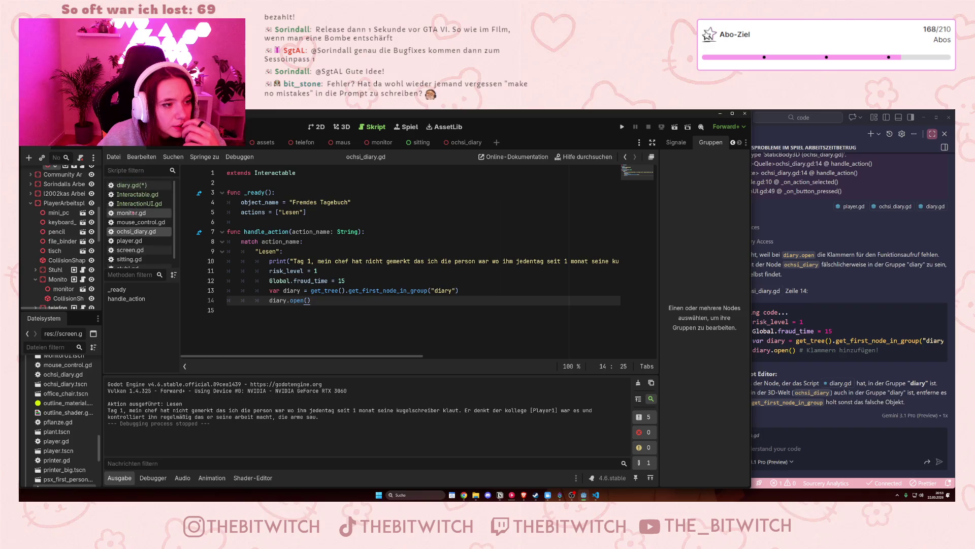
click(141, 185)
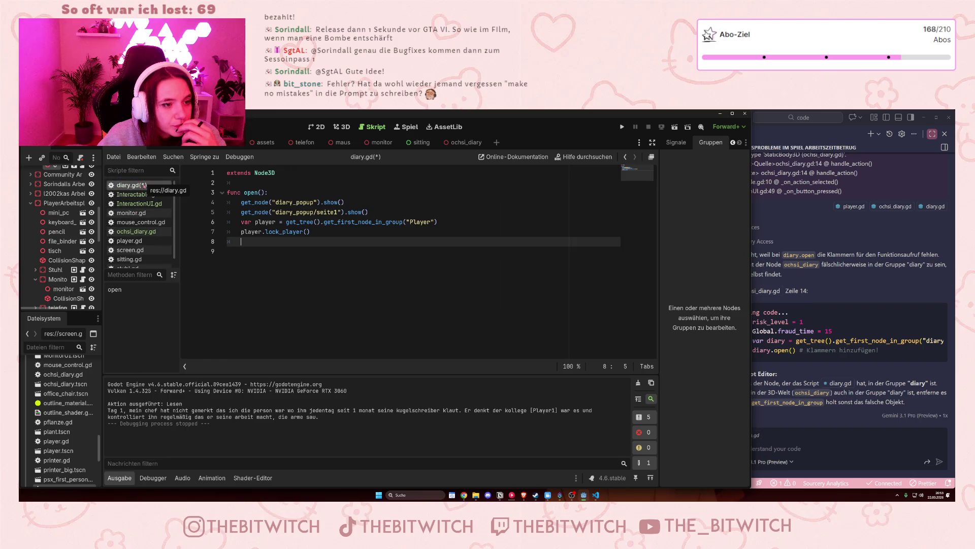
scroll(50, 228, up, 2)
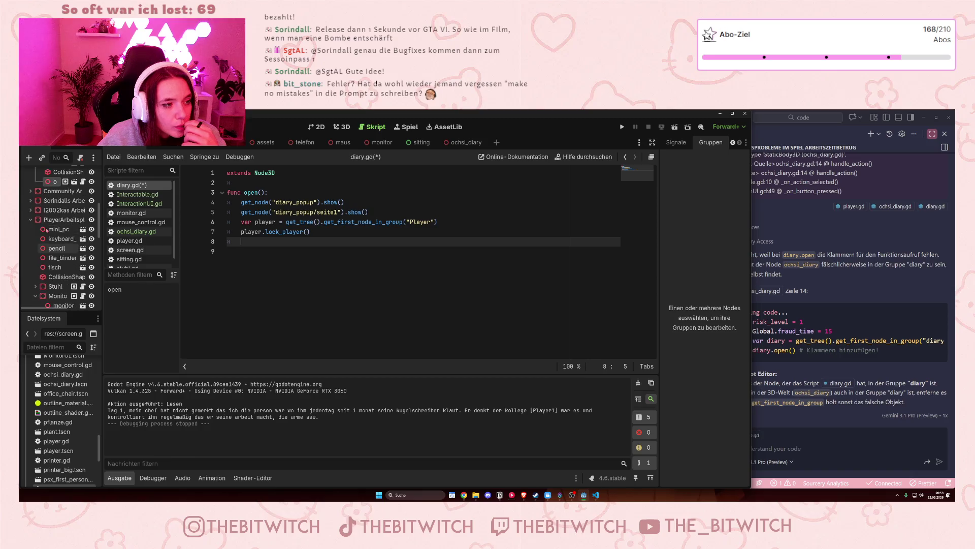
click(83, 178)
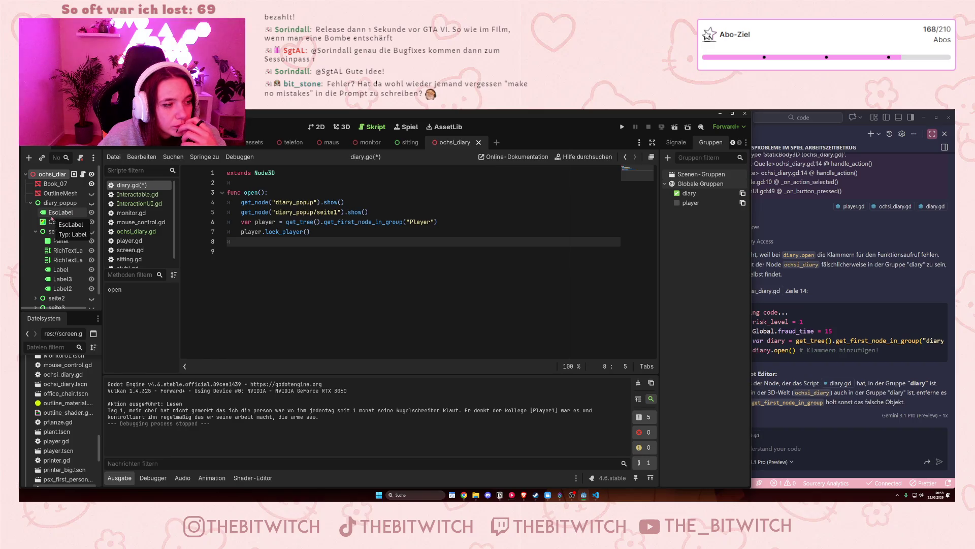
Bring up InteractionUI.gd and scroll to its _unhandled_input and _open_menu functions.
mouse_move(116, 148)
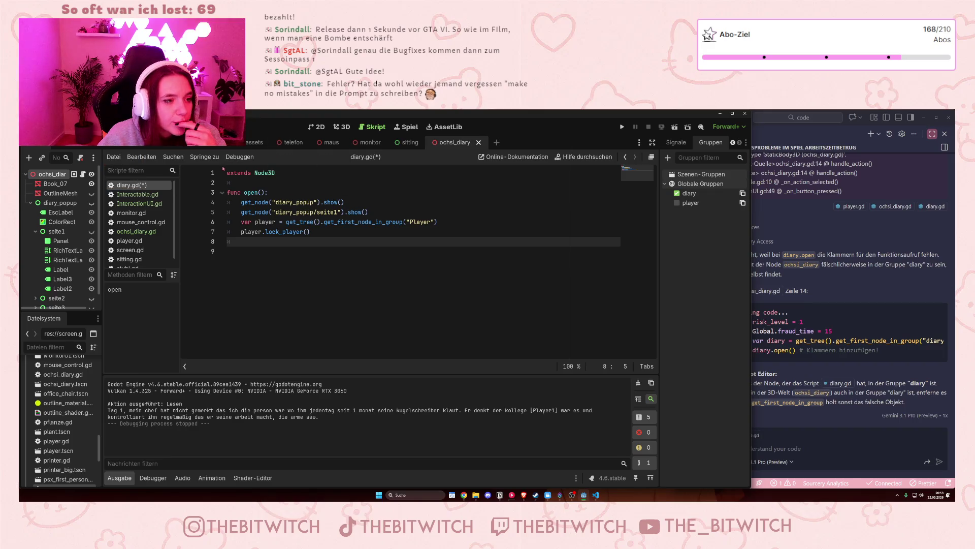
click(136, 231)
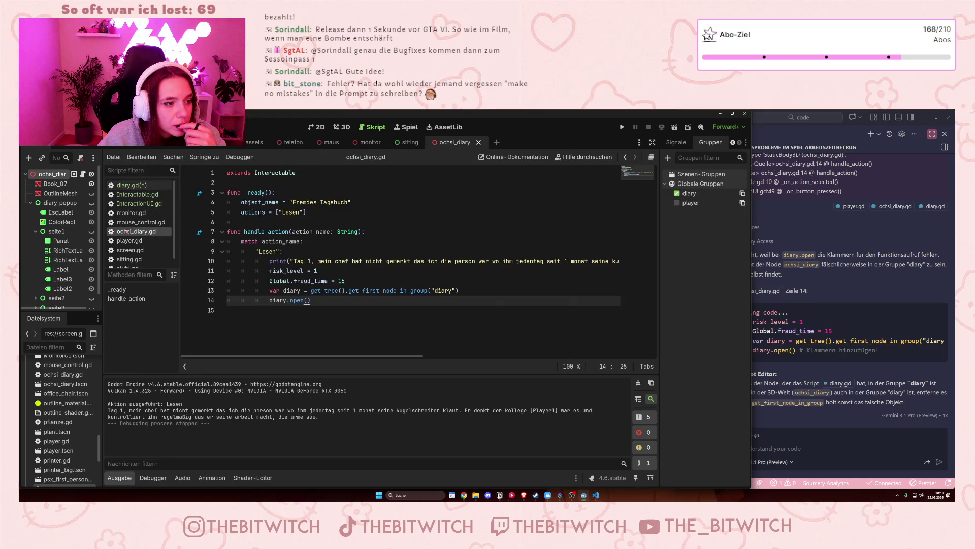
click(138, 203)
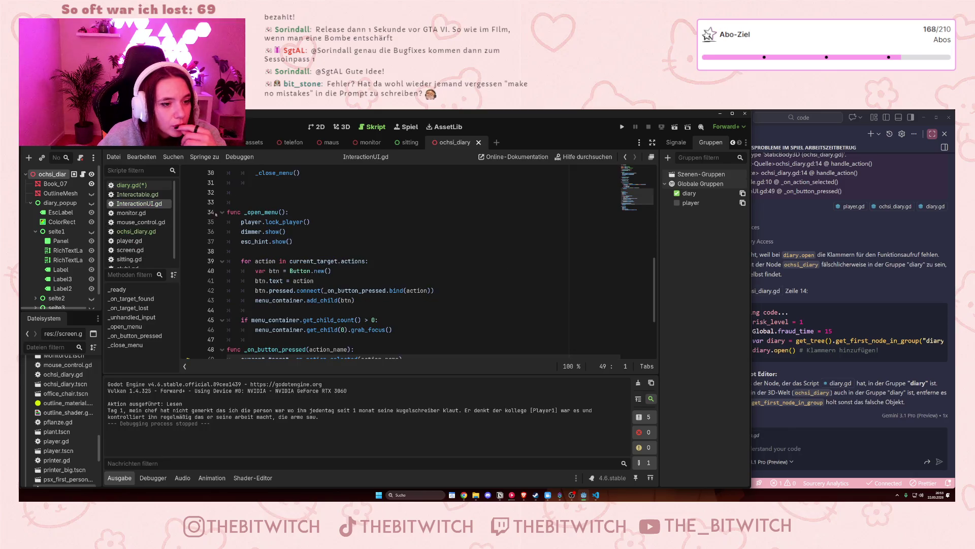
scroll(335, 231, down, 1)
scroll(332, 235, up, 4)
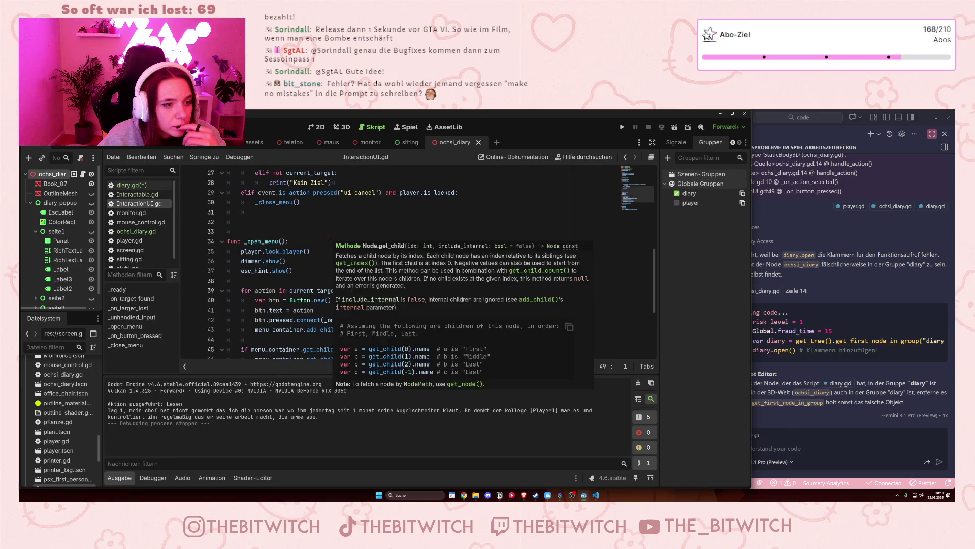
scroll(329, 241, down, 3)
scroll(326, 241, down, 2)
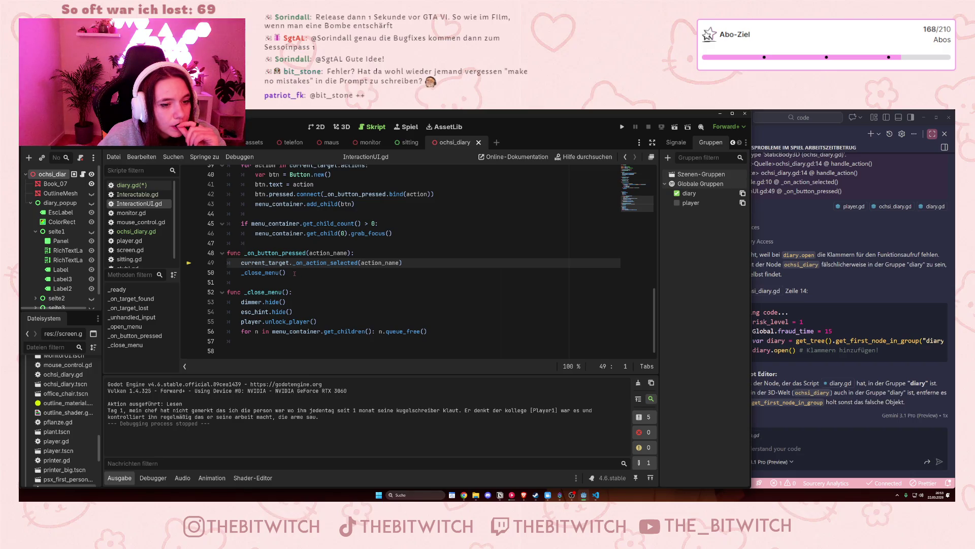
scroll(294, 273, up, 7)
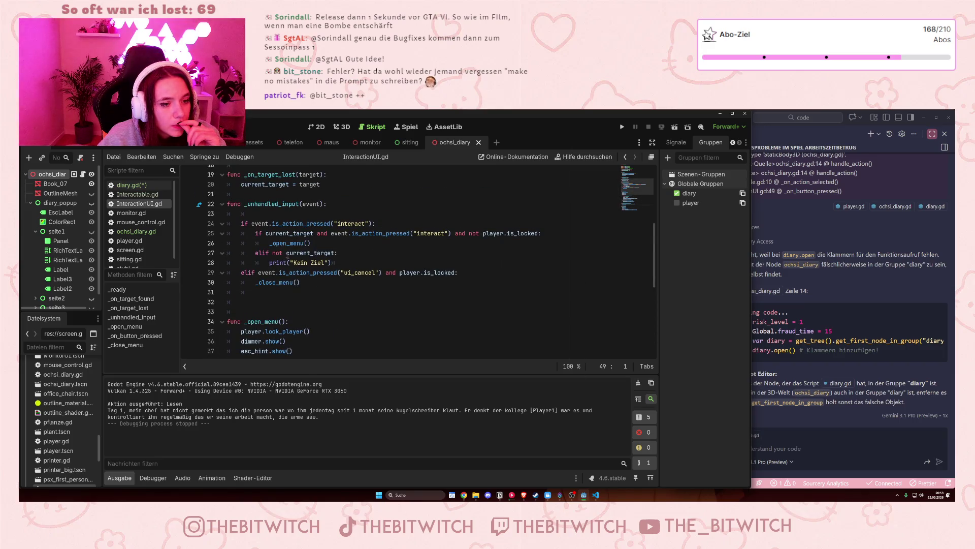
Highlight the ui_cancel check and the lock_player() and dimmer.show() calls.
mouse_move(287, 254)
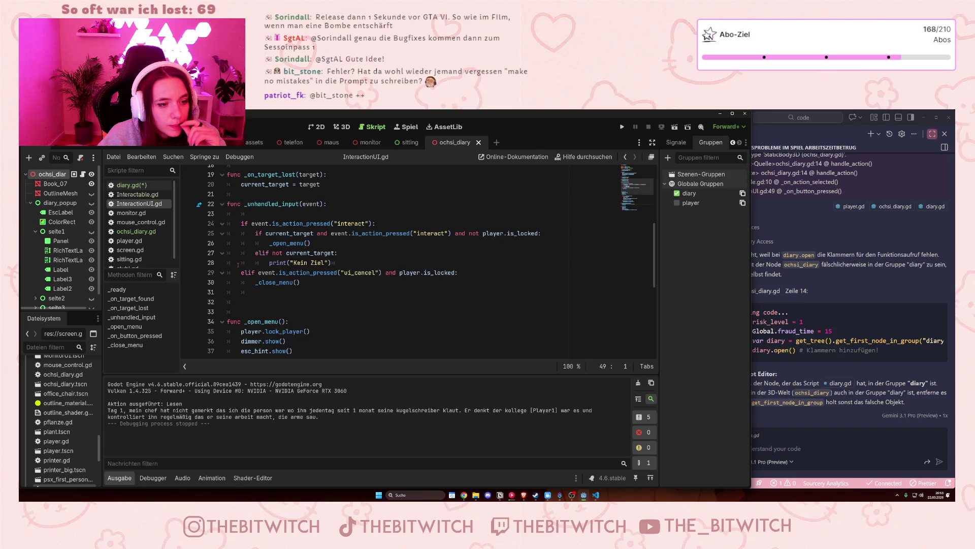
drag(238, 274, 325, 282)
click(325, 283)
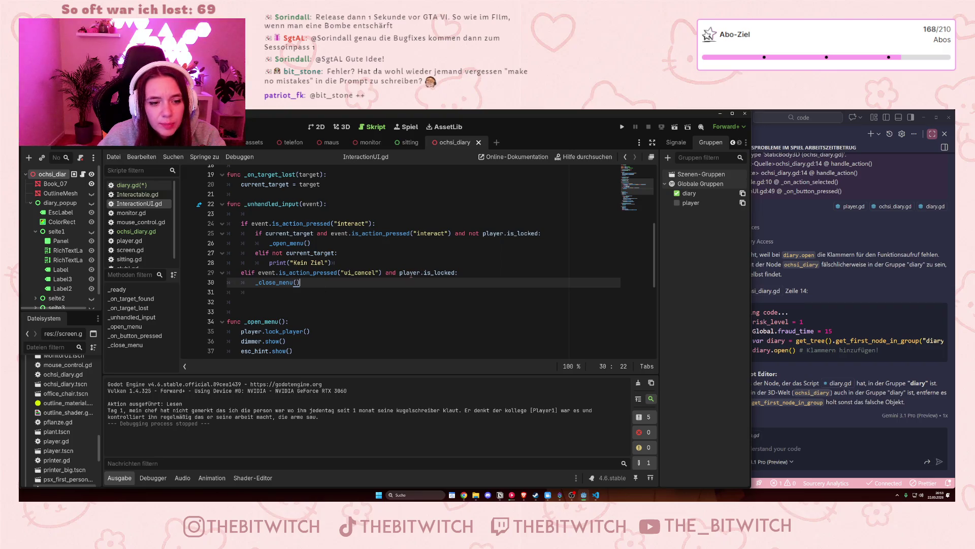
drag(411, 275, 300, 282)
drag(265, 331, 283, 341)
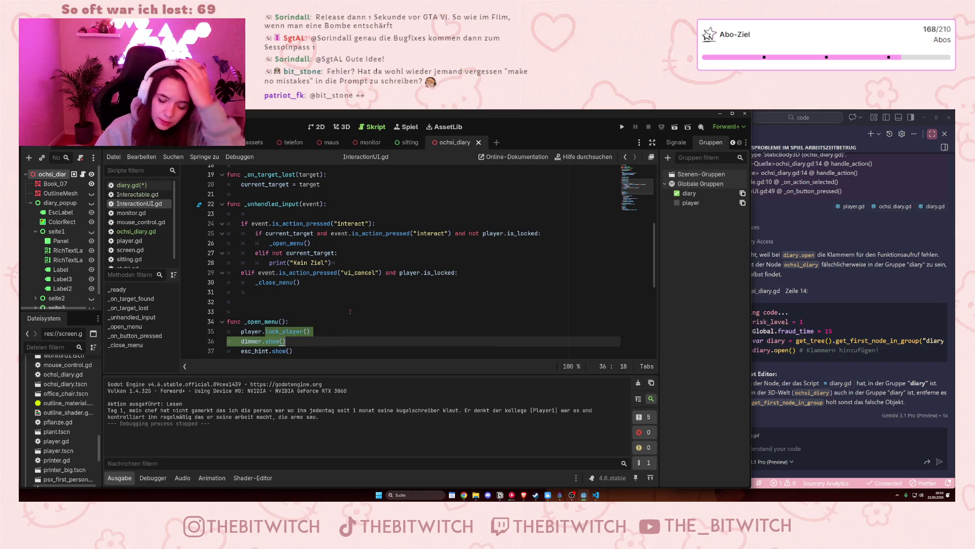
Switch to player.gd and scroll through its movement and process code.
click(350, 311)
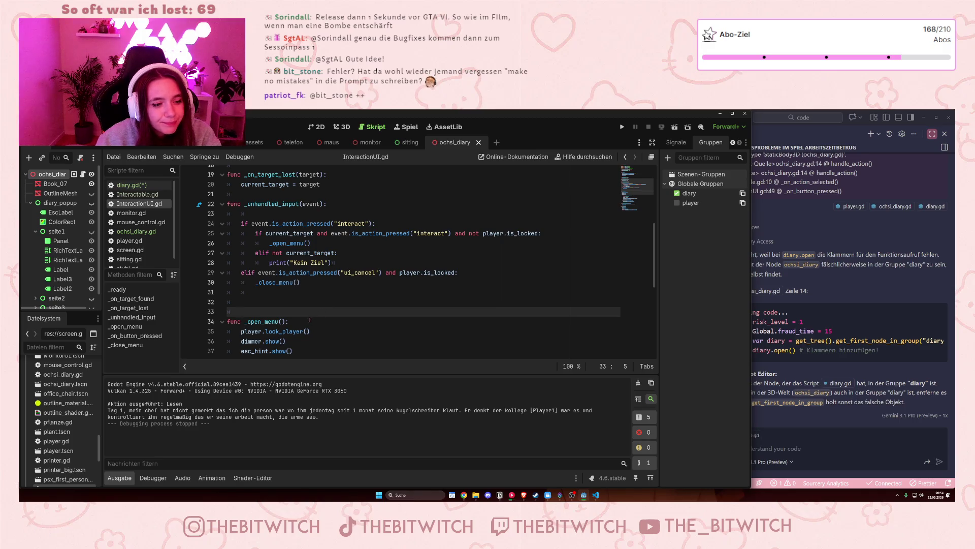
click(129, 240)
scroll(471, 280, down, 13)
scroll(471, 279, down, 12)
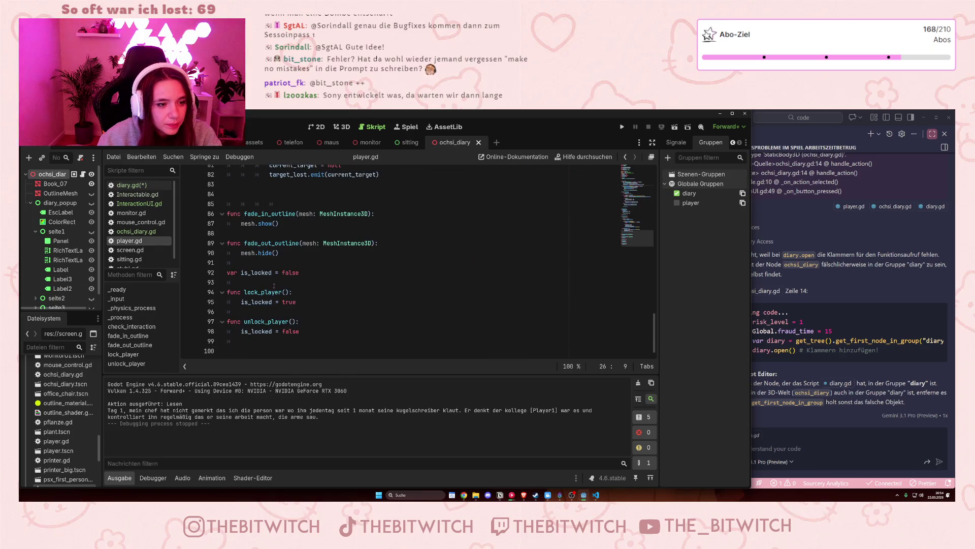
Inspect player.gd's lock_player() function, which sets is_locked to true.
scroll(308, 321, up, 6)
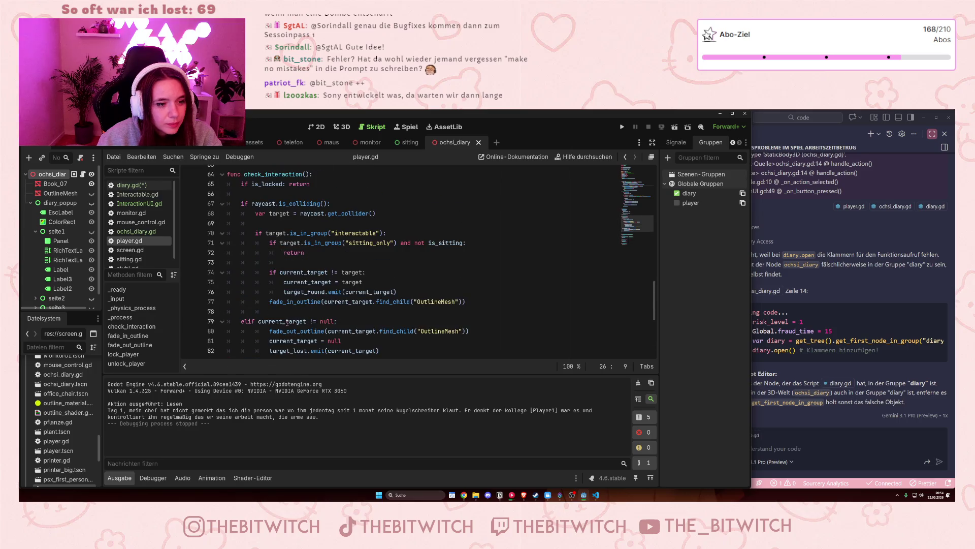
scroll(308, 320, down, 6)
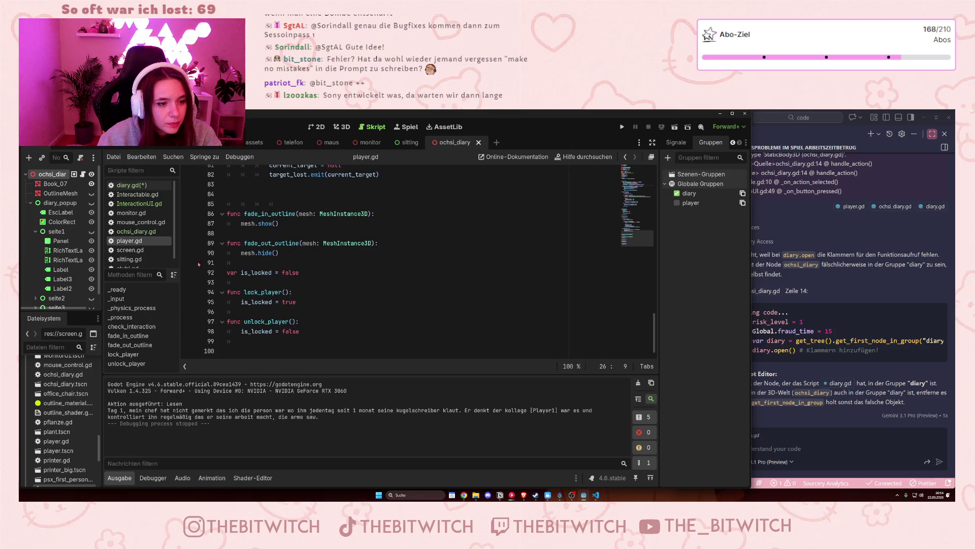
click(238, 273)
click(350, 291)
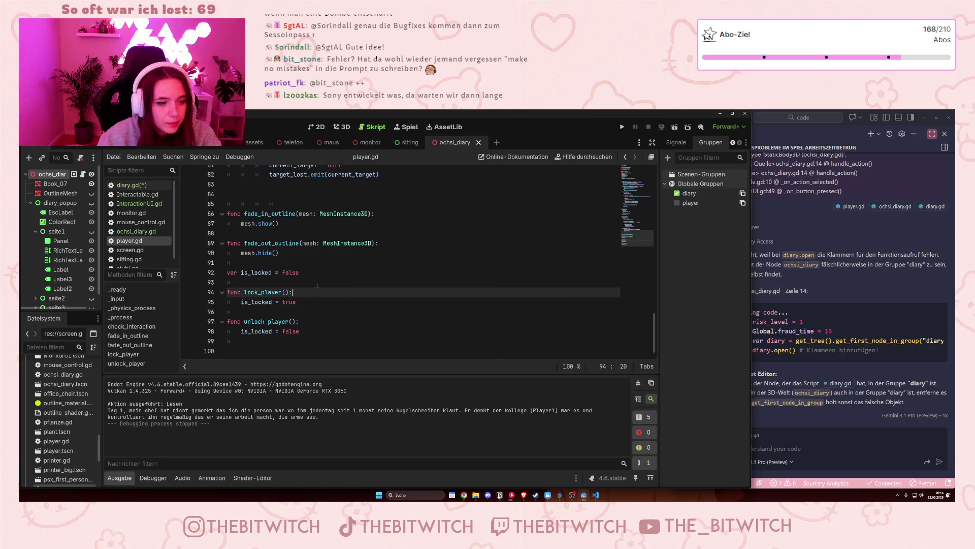
click(304, 302)
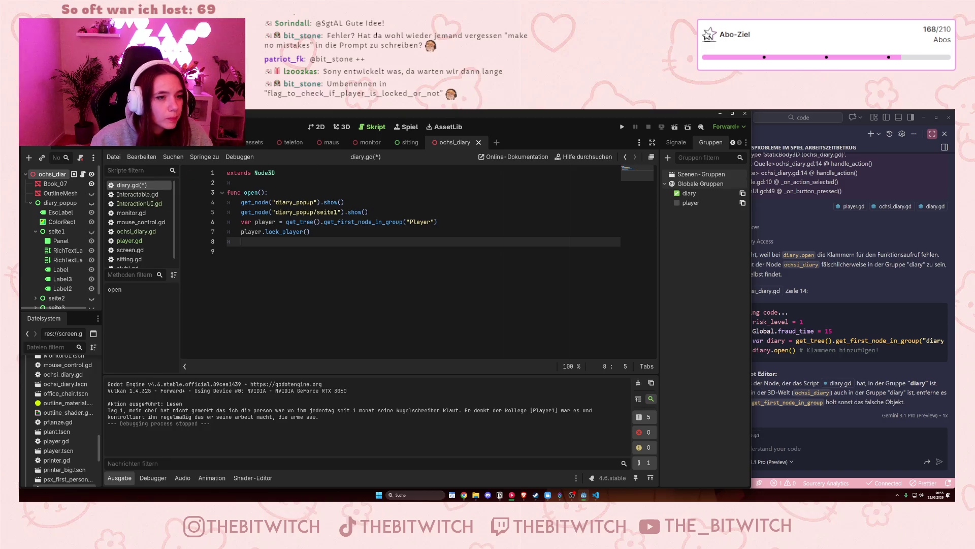
Select InteractionUI.gd's ui_cancel check that calls _close_menu() when the player is locked.
click(145, 195)
click(140, 203)
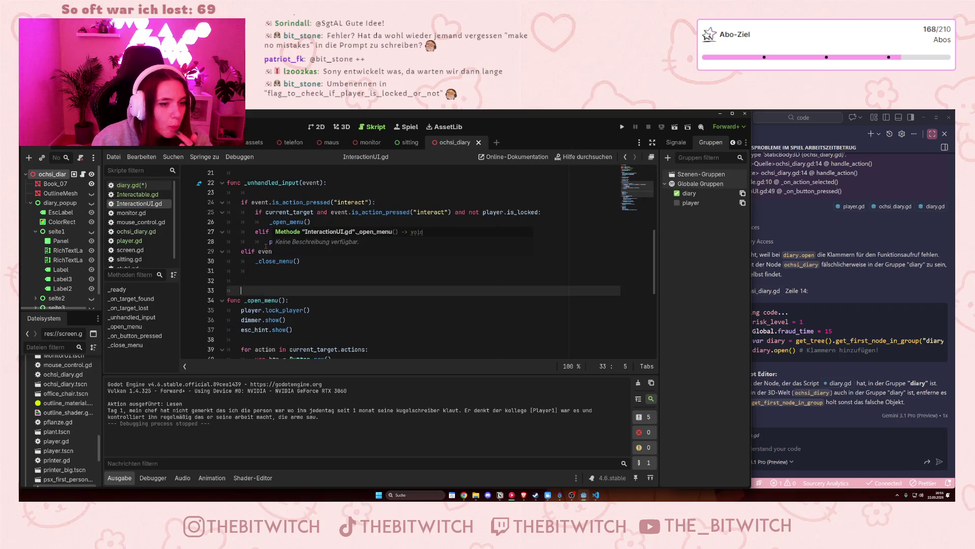
scroll(282, 267, up, 1)
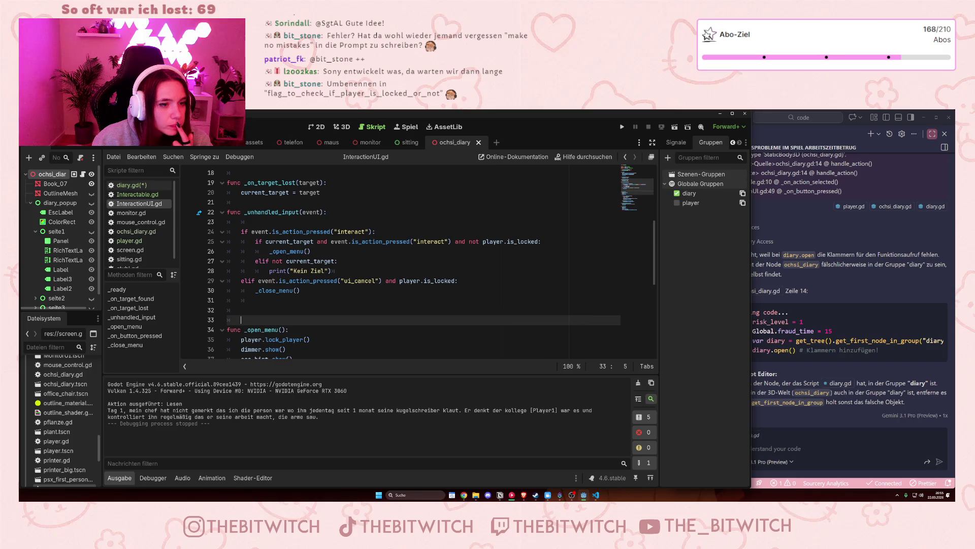
drag(258, 281, 301, 290)
key(ctrl+c)
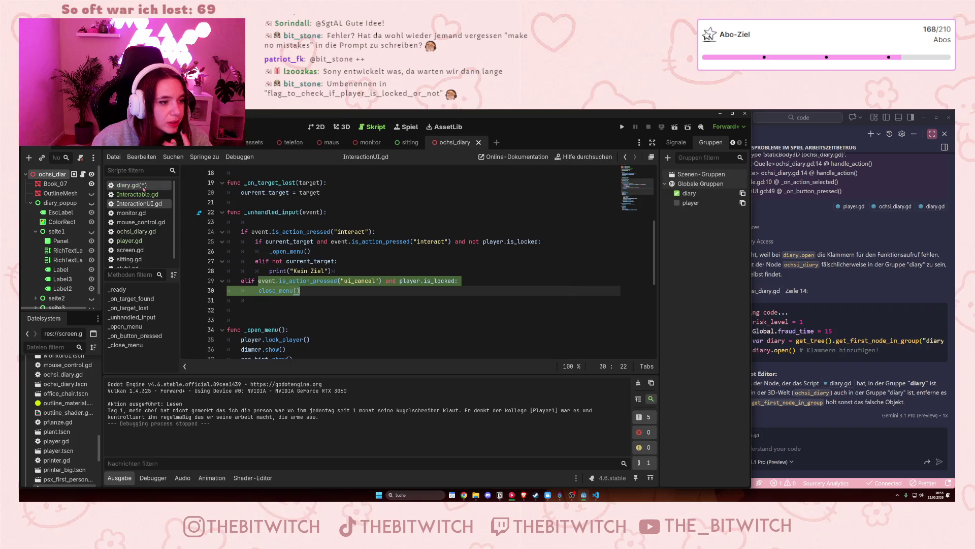
Paste the ui_cancel close-menu check as lines 9–10 at the end of diary.gd's open().
click(130, 185)
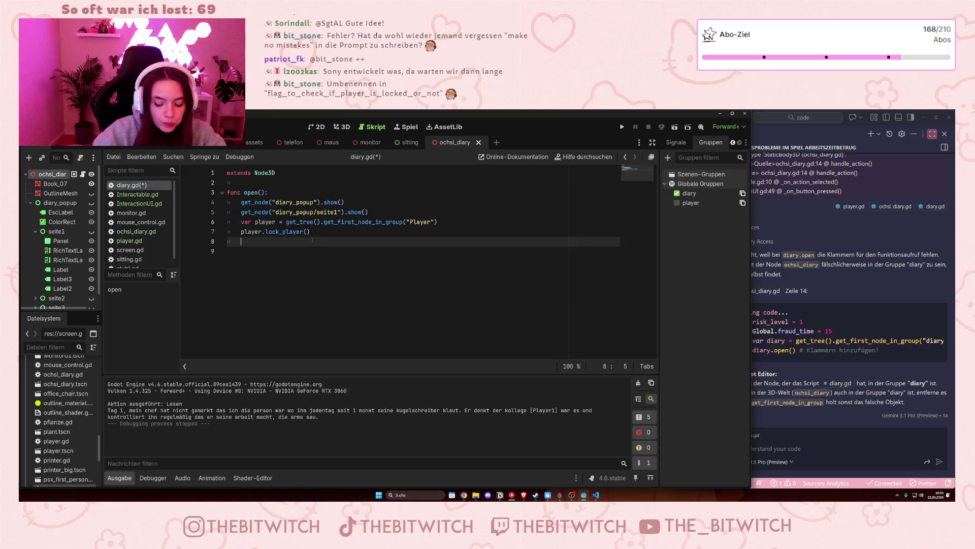
key(Return)
text(if)
key(ctrl+v)
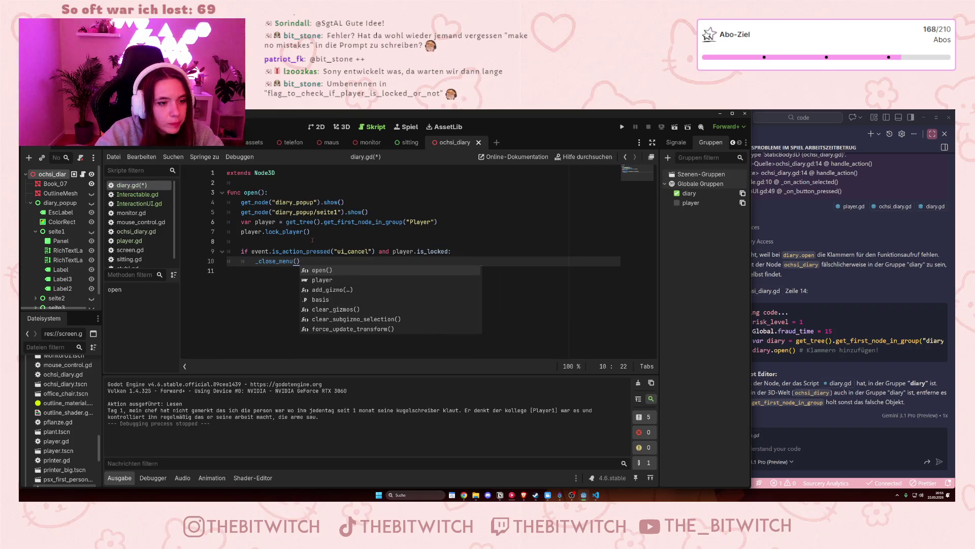
click(250, 292)
drag(304, 260, 218, 252)
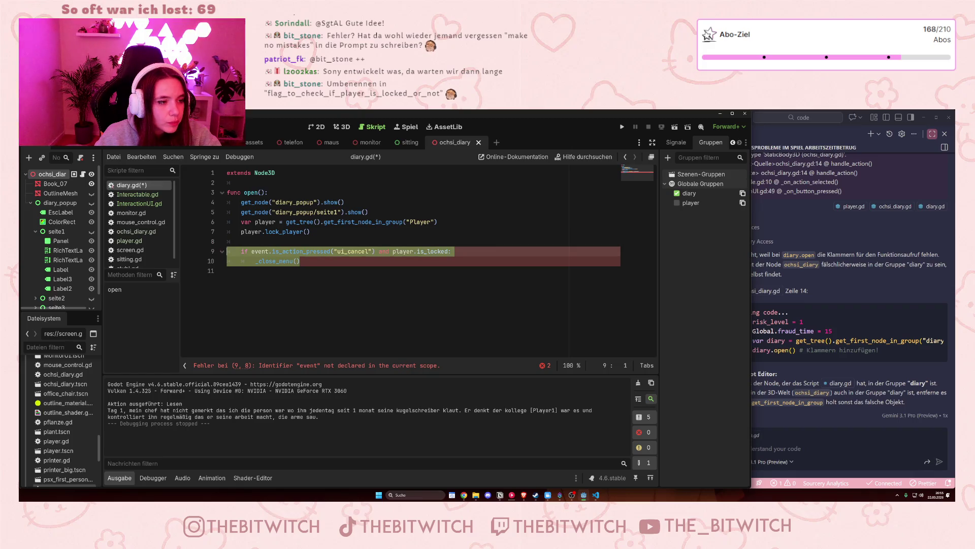
Review InteractionUI.gd's interact handling that opens the menu or prints "Kein Ziel".
click(139, 203)
scroll(315, 239, up, 3)
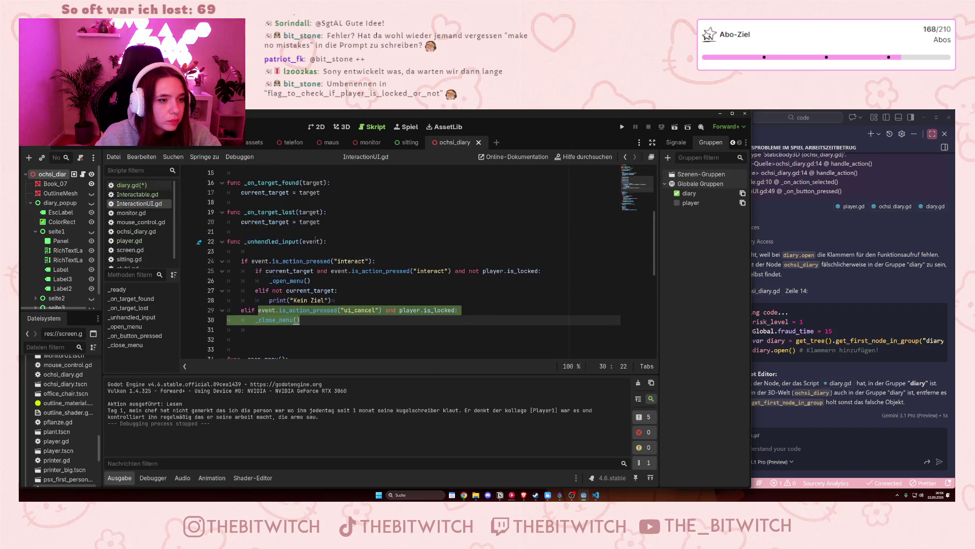
scroll(314, 239, up, 3)
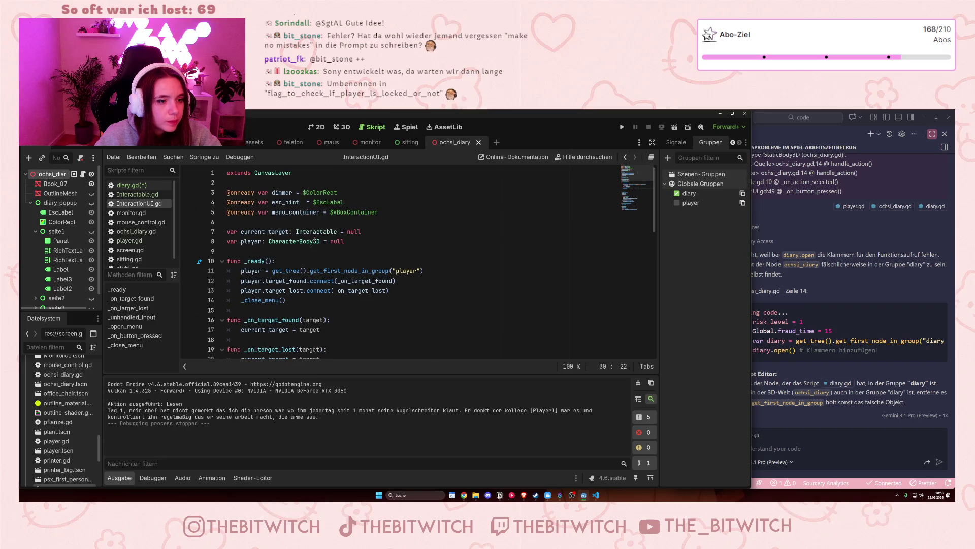
scroll(312, 241, down, 5)
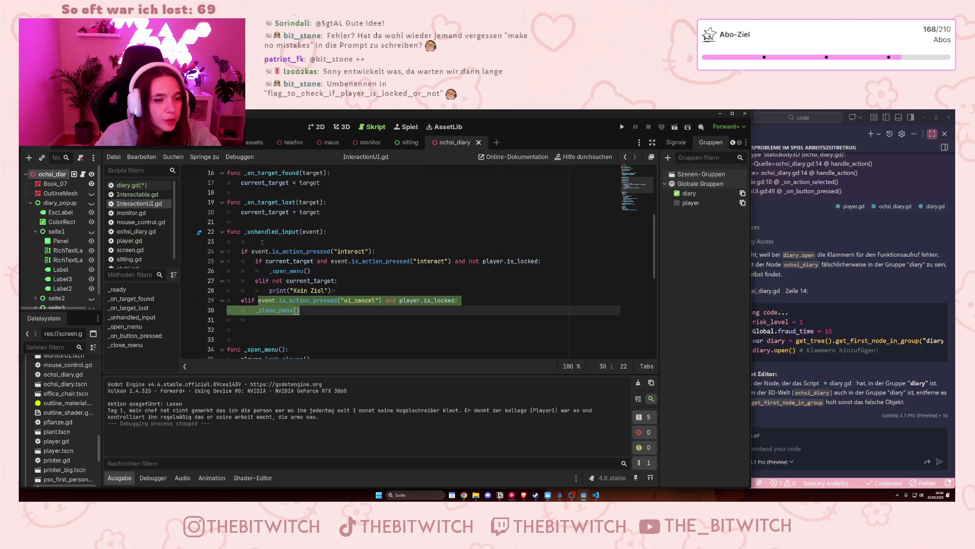
scroll(313, 275, up, 1)
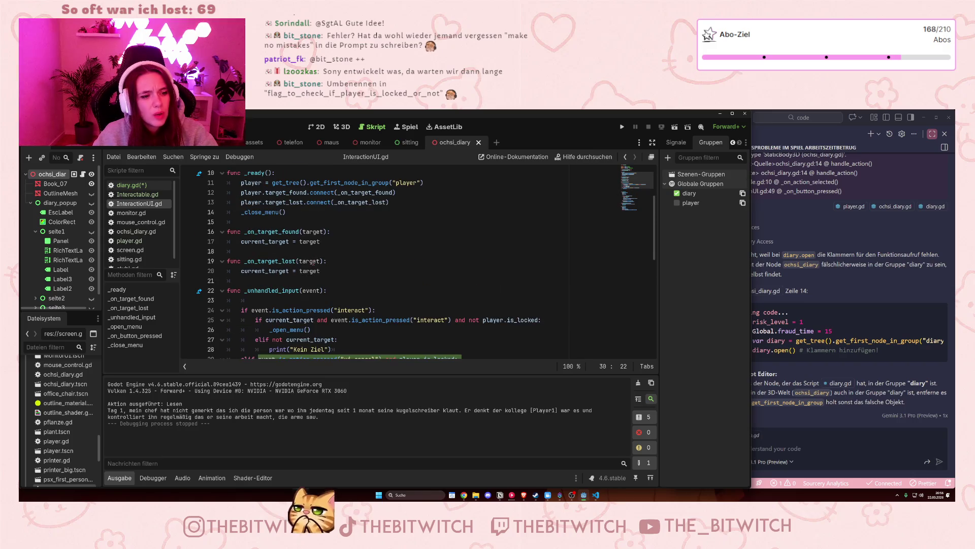
scroll(312, 278, down, 1)
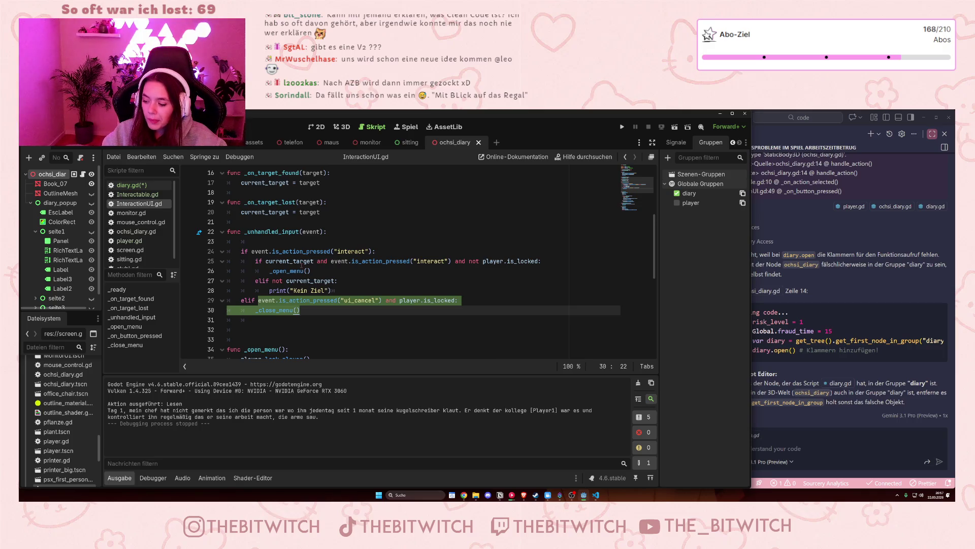
mouse_move(301, 265)
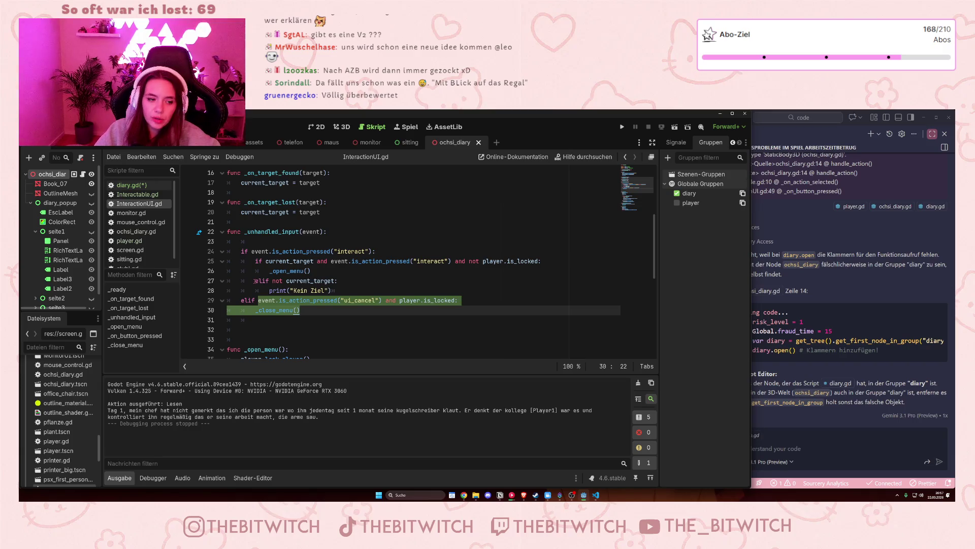
click(367, 270)
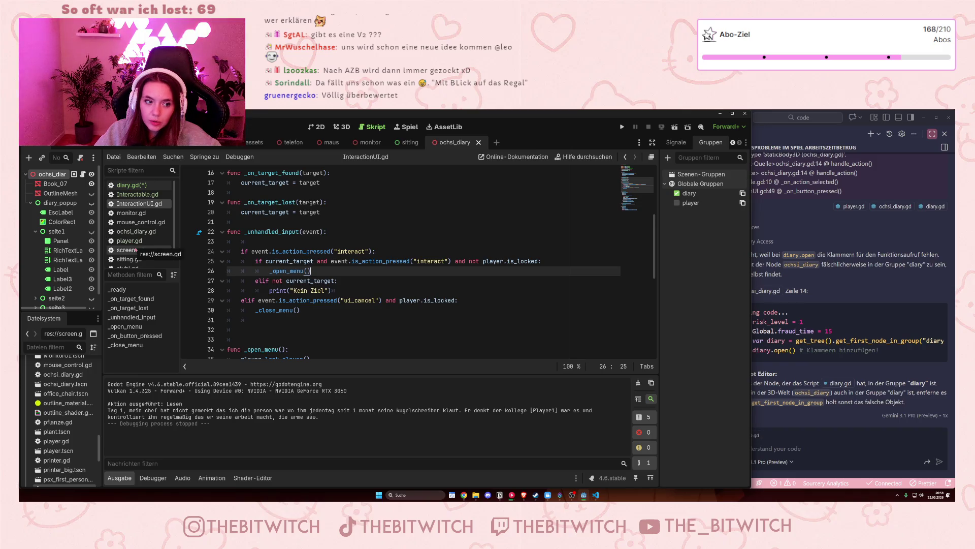
click(130, 184)
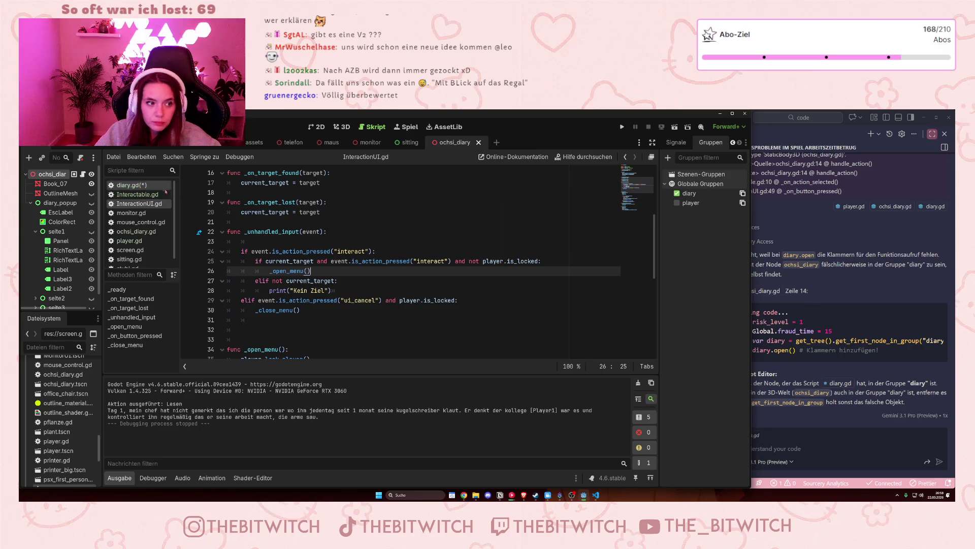
Change the ui_cancel check's _close_menu() call in diary.gd to close().
click(316, 260)
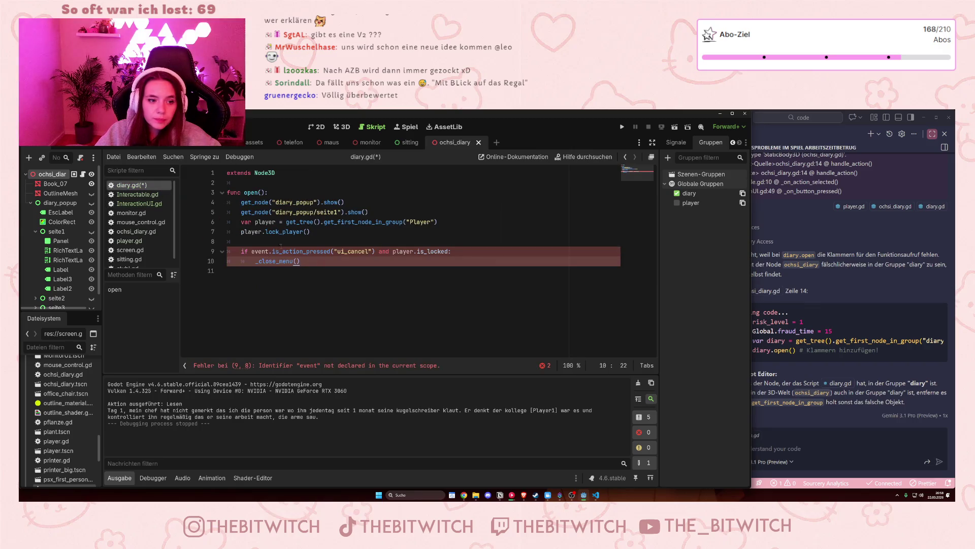
click(264, 240)
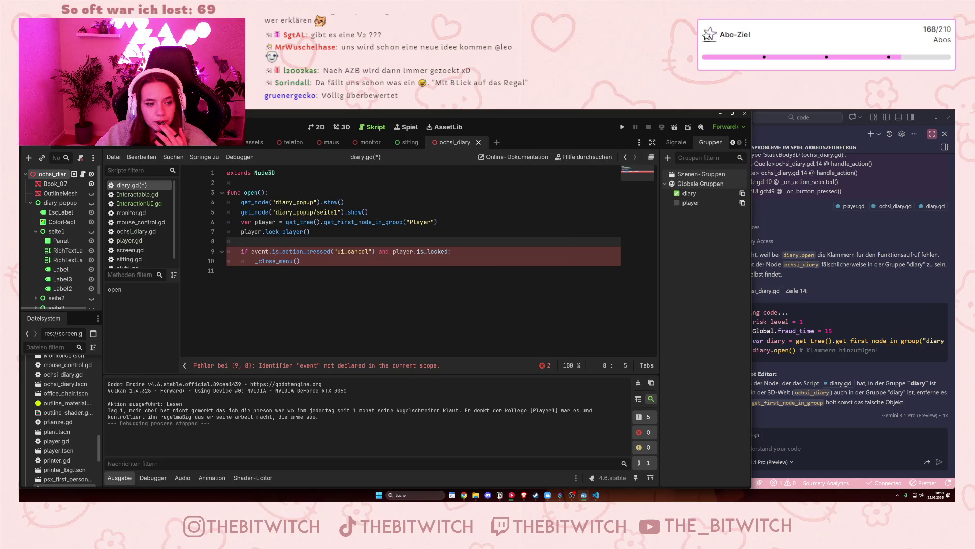
click(268, 261)
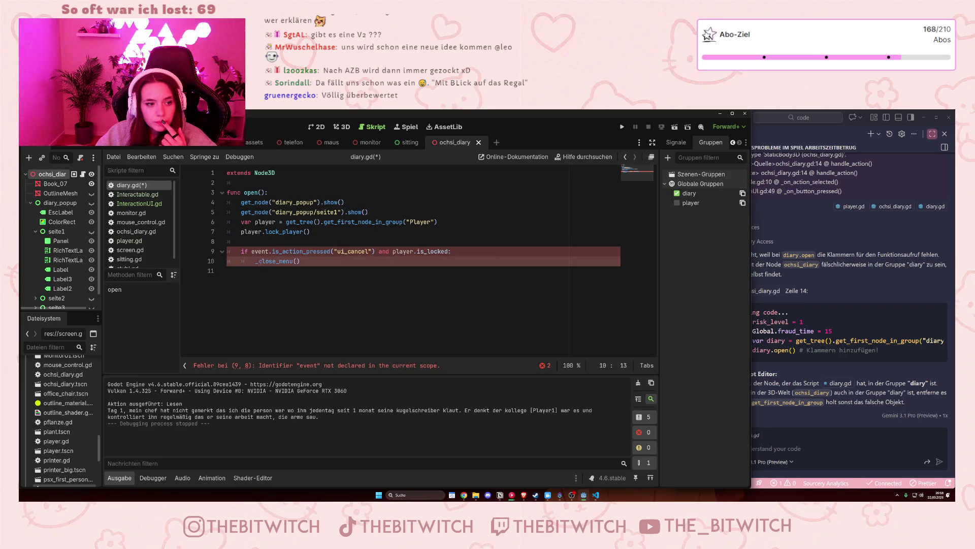
click(257, 261)
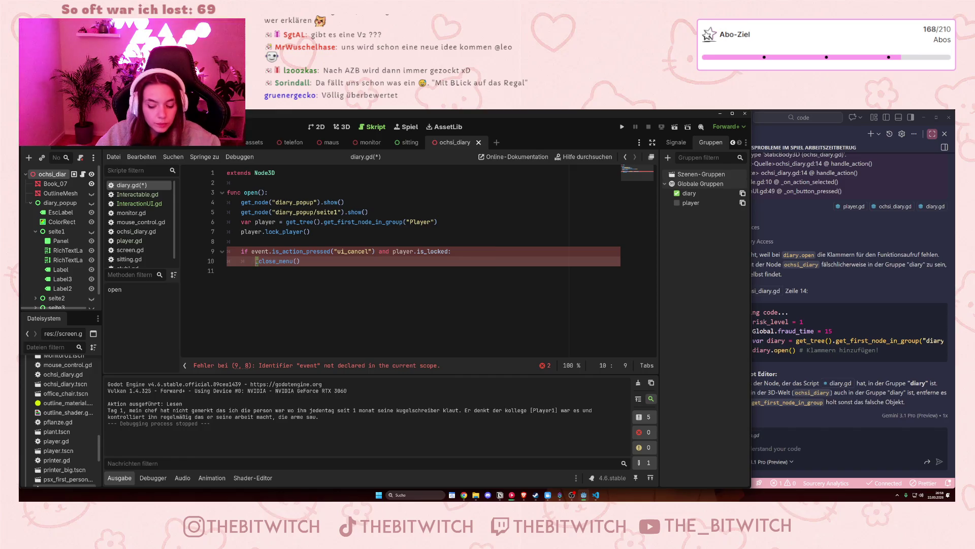
key(Delete)
drag(290, 261, 277, 261)
key(BackSpace)
key(BackSpace)
Add a func close(): containing the two show() lines copied from open().
click(279, 308)
key(Return)
text(func )
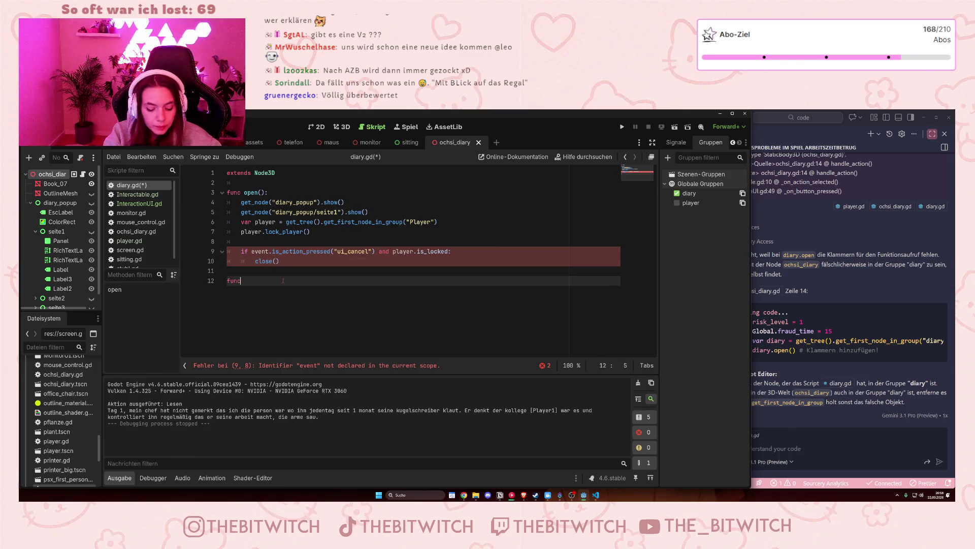
text(close():)
key(Return)
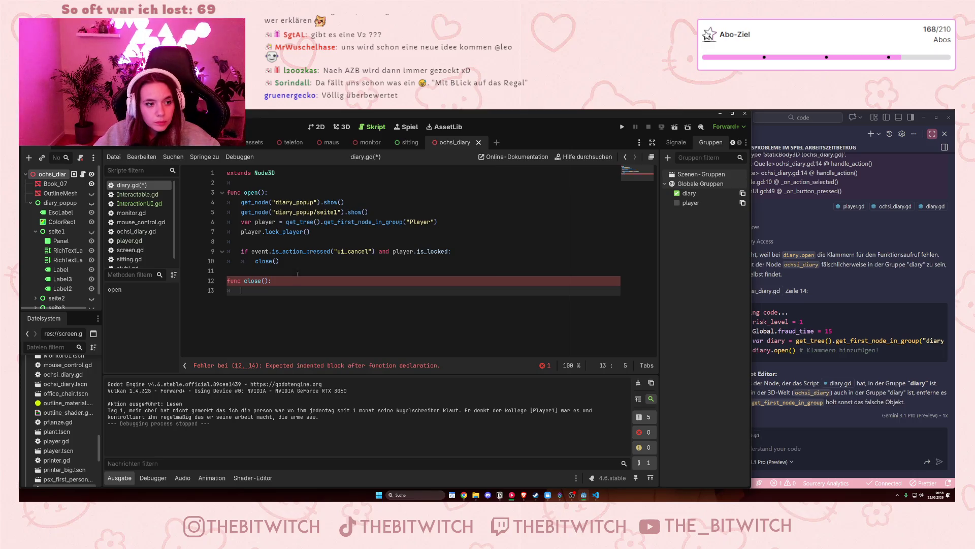
click(365, 212)
key(shift+Up)
key(ctrl+shift+Left)
key(ctrl+shift+Left)
key(ctrl+shift+Left)
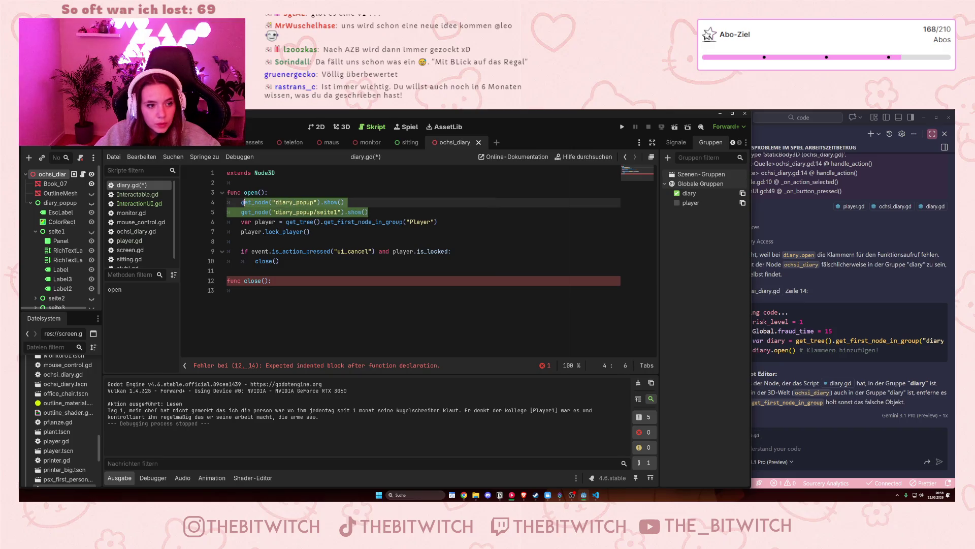
key(ctrl+c)
click(244, 290)
key(ctrl+v)
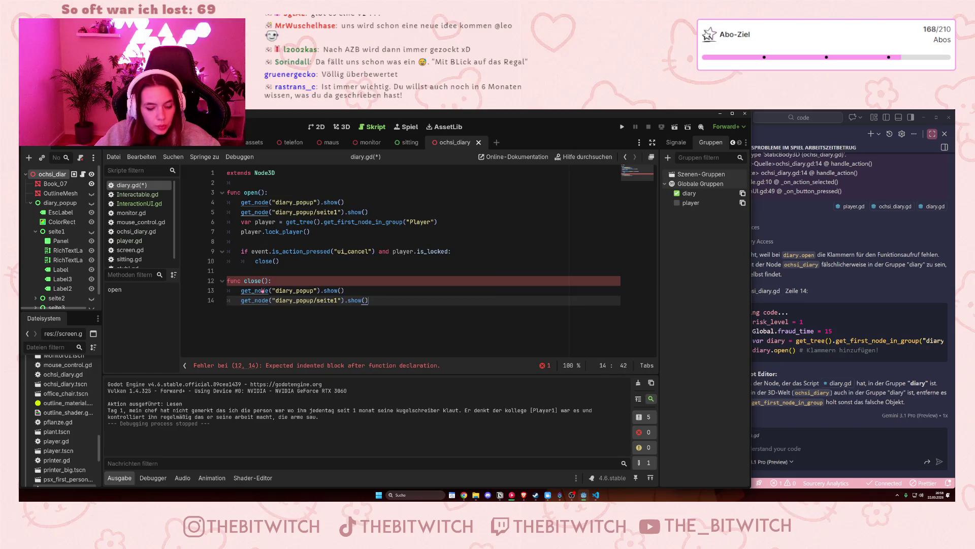
Change both pasted show() calls in close() to hide().
click(330, 290)
key(Left)
text(hide)
click(359, 301)
double_click(359, 301)
text(hid)
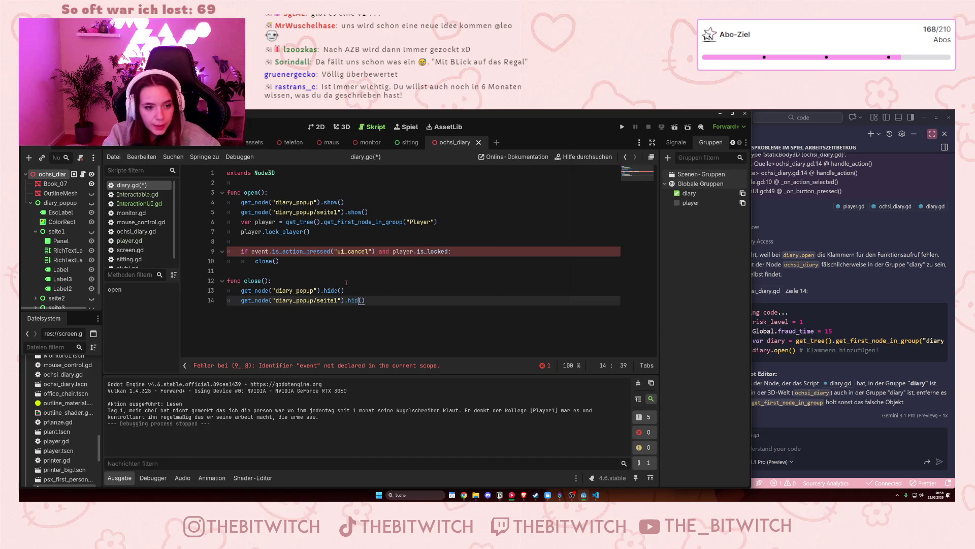
text(e)
click(325, 262)
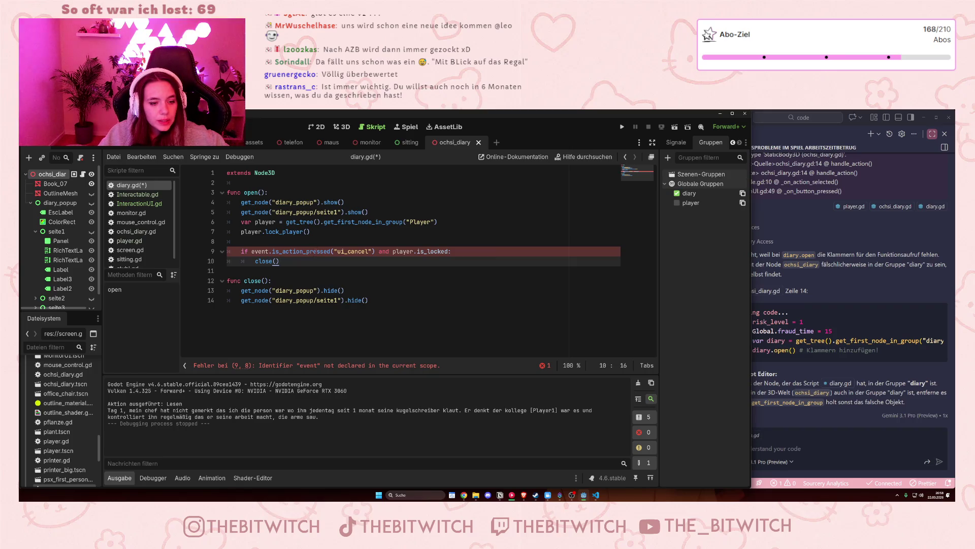
Jump to the line 9 error in diary.gd and briefly compare with InteractionUI.gd.
click(320, 365)
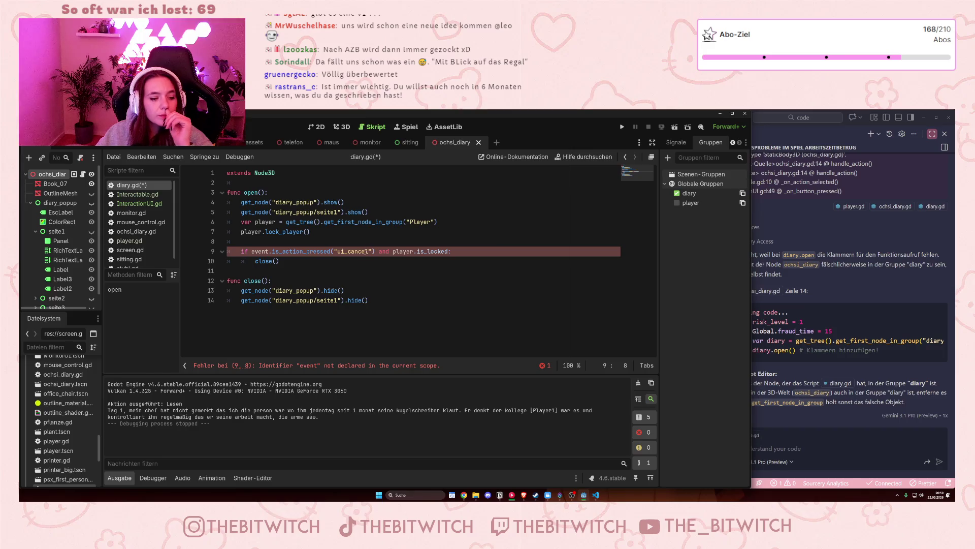
click(241, 193)
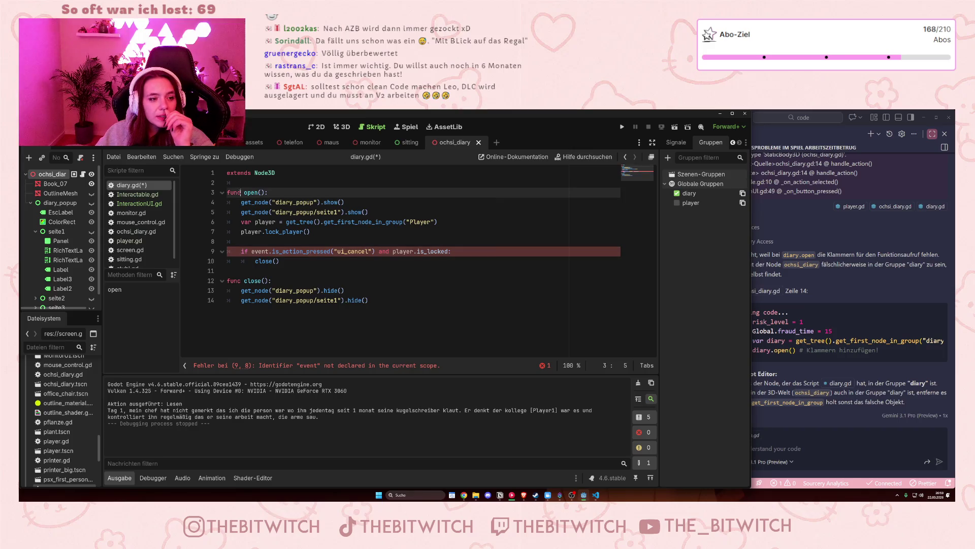
click(142, 203)
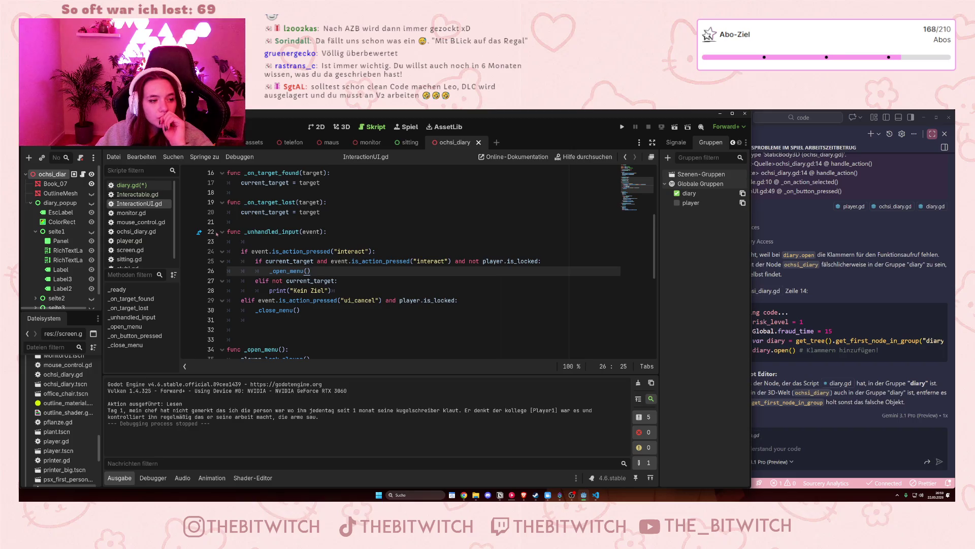
click(142, 185)
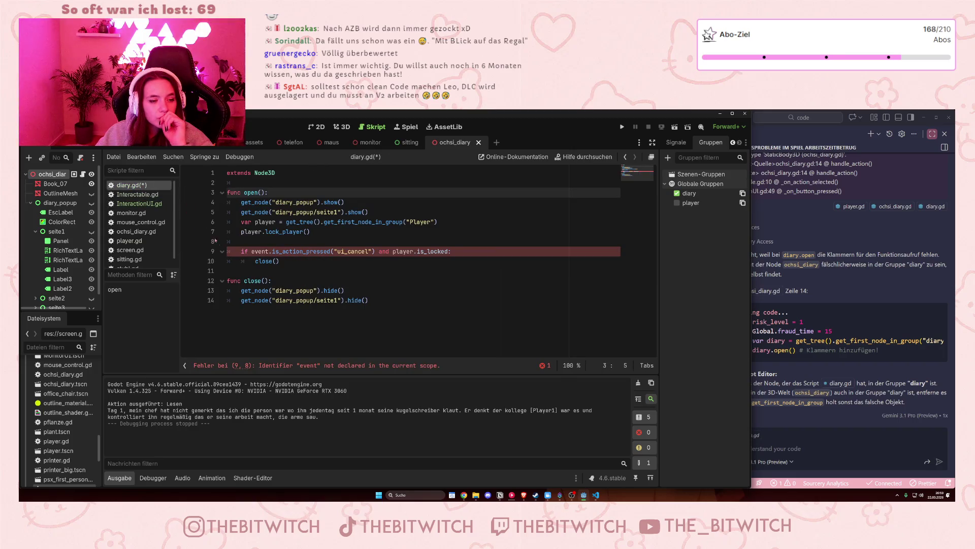
click(272, 242)
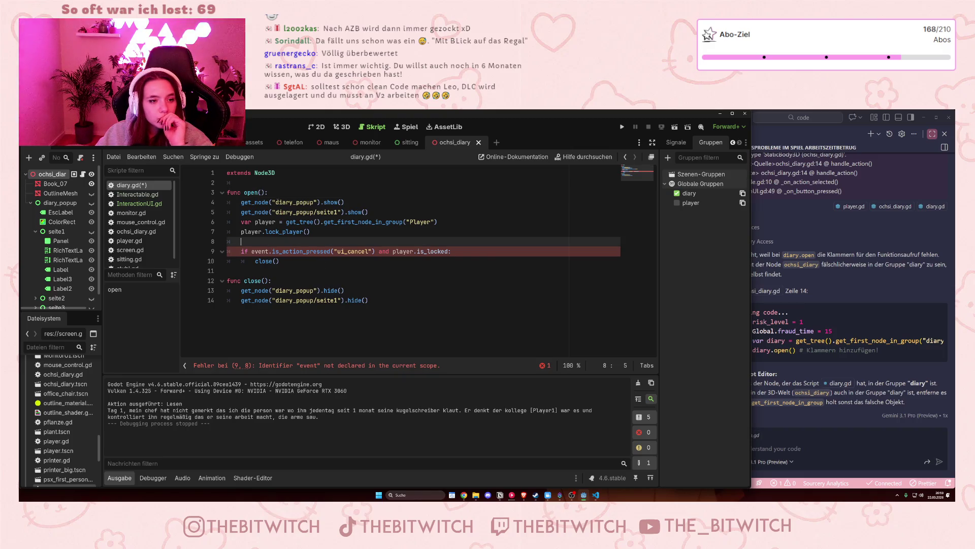
double_click(252, 194)
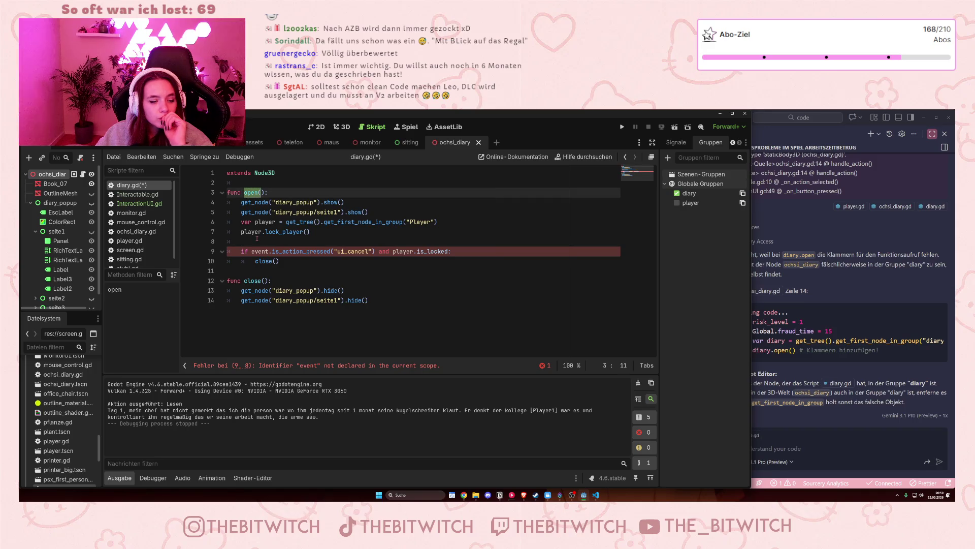
click(254, 195)
click(255, 242)
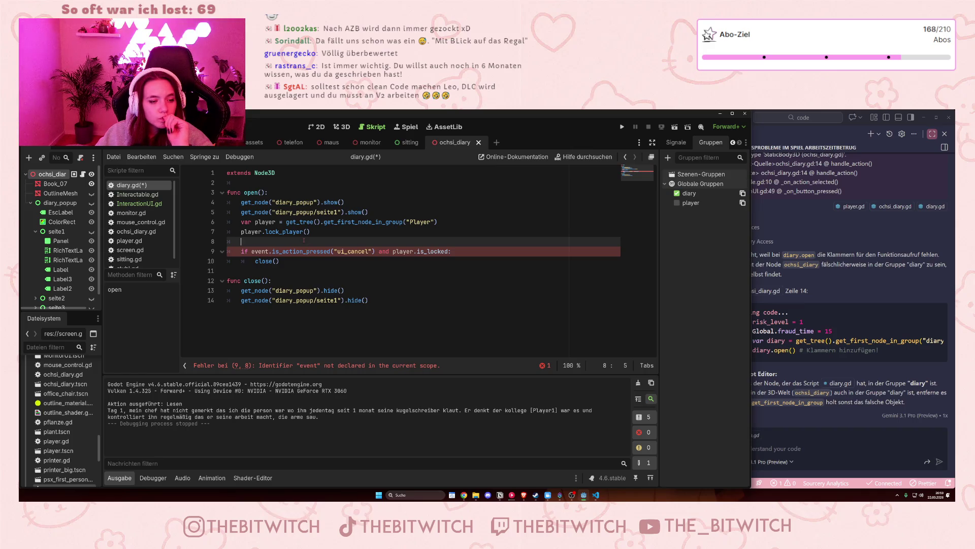
Move the cancel check under _unhandled_input(event), indent close(), and open InteractionUI.gd.
drag(291, 262, 227, 251)
key(BackSpace)
key(ctrl+z)
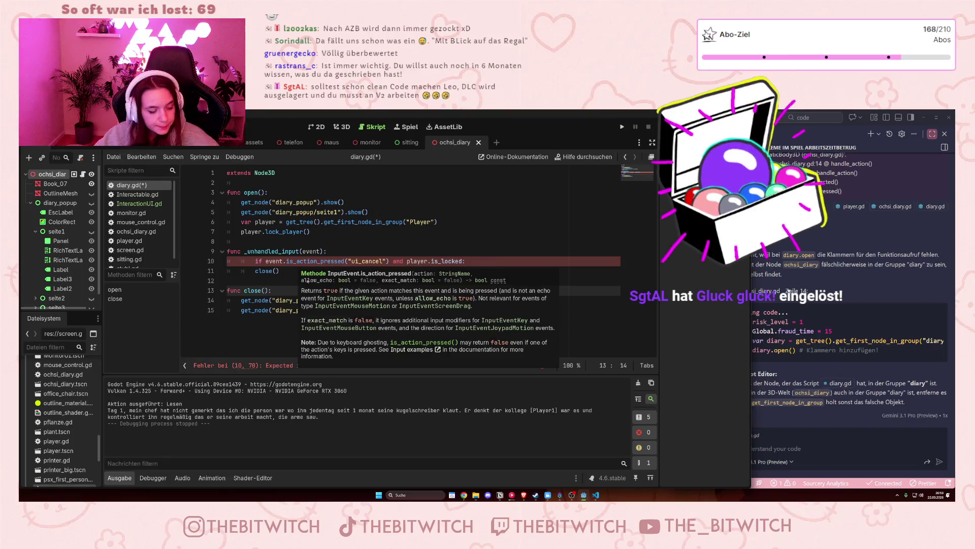
click(255, 271)
key(Tab)
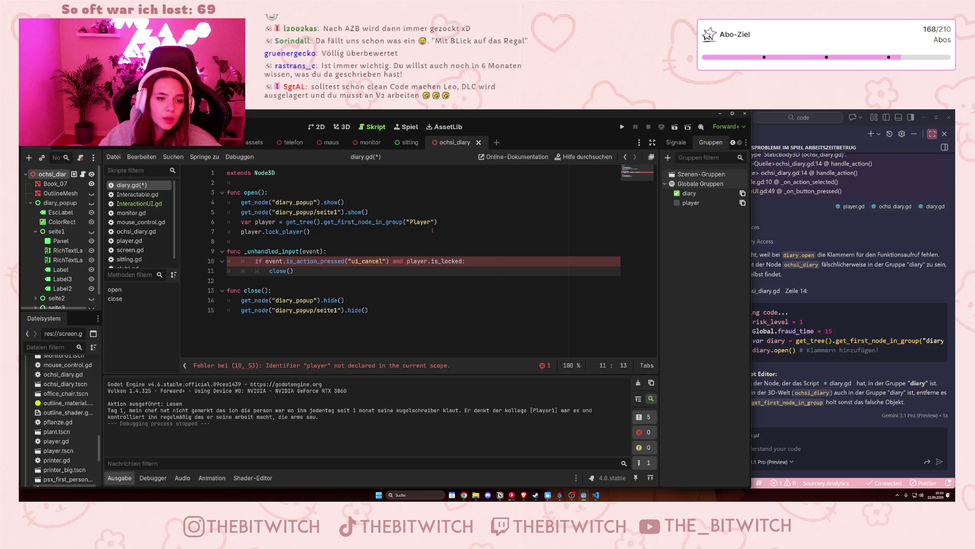
drag(444, 222, 241, 222)
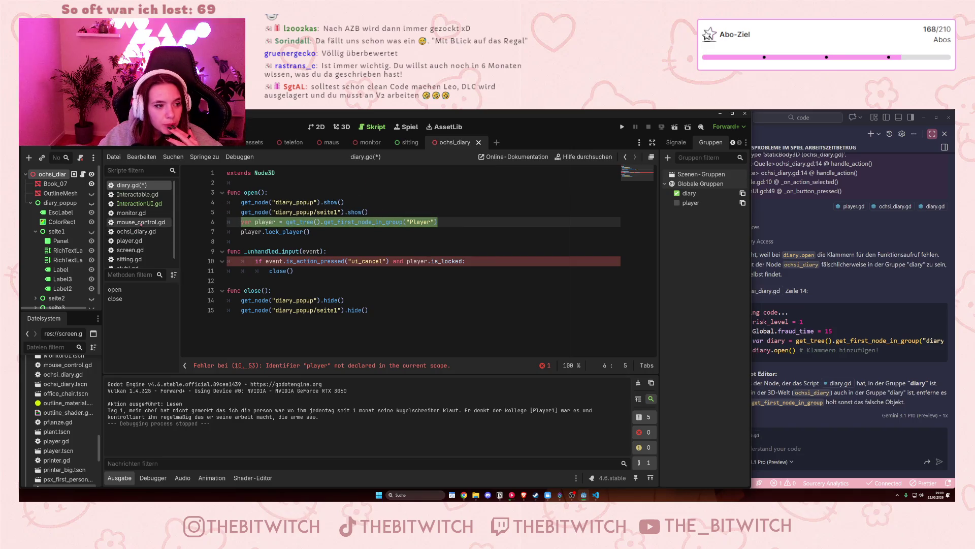
click(147, 204)
scroll(310, 257, up, 5)
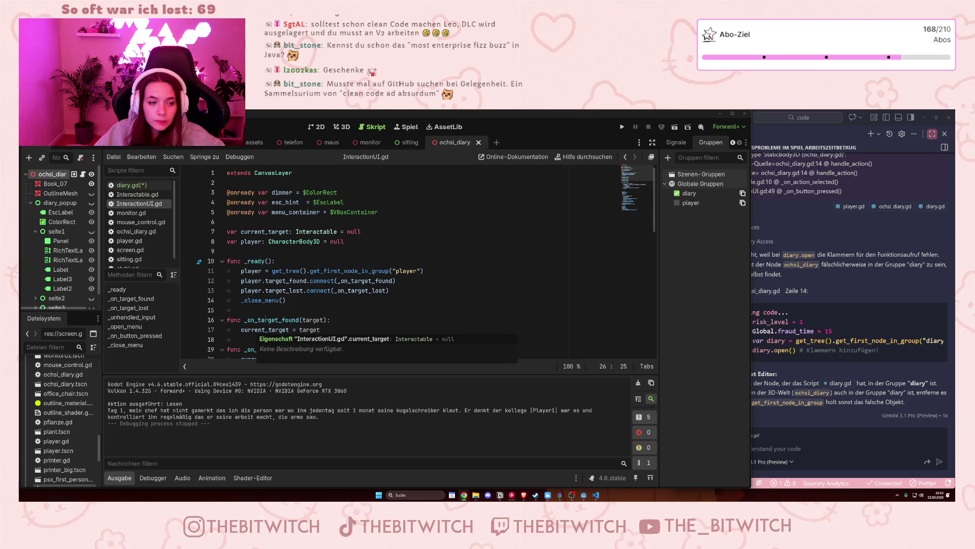
Copy the player variable declaration from InteractionUI.gd to the top of diary.gd.
scroll(259, 325, down, 5)
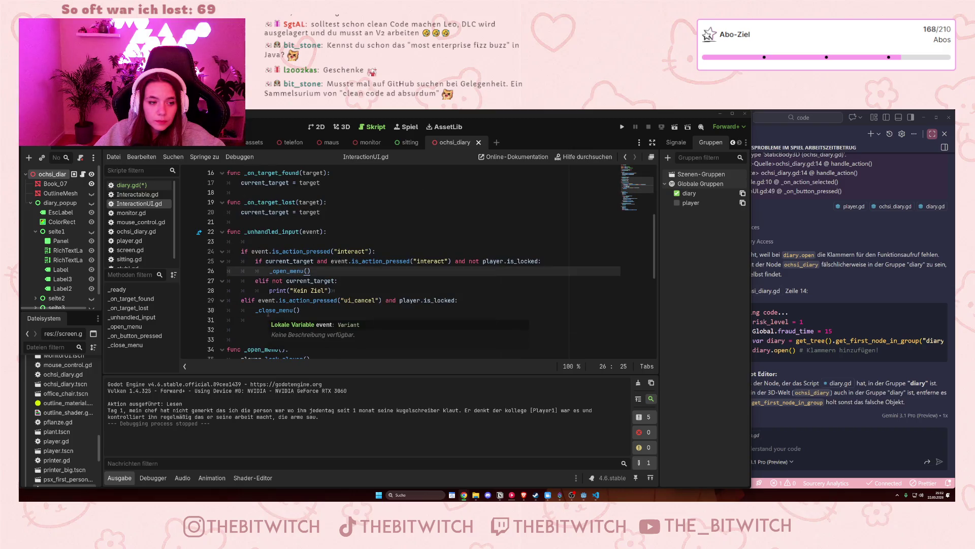
scroll(267, 314, up, 5)
drag(404, 238, 226, 243)
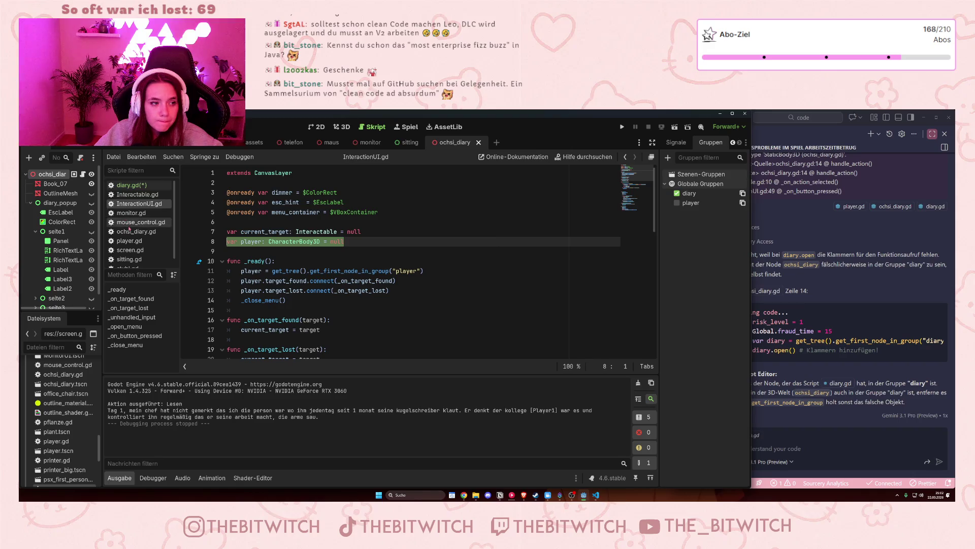
click(128, 185)
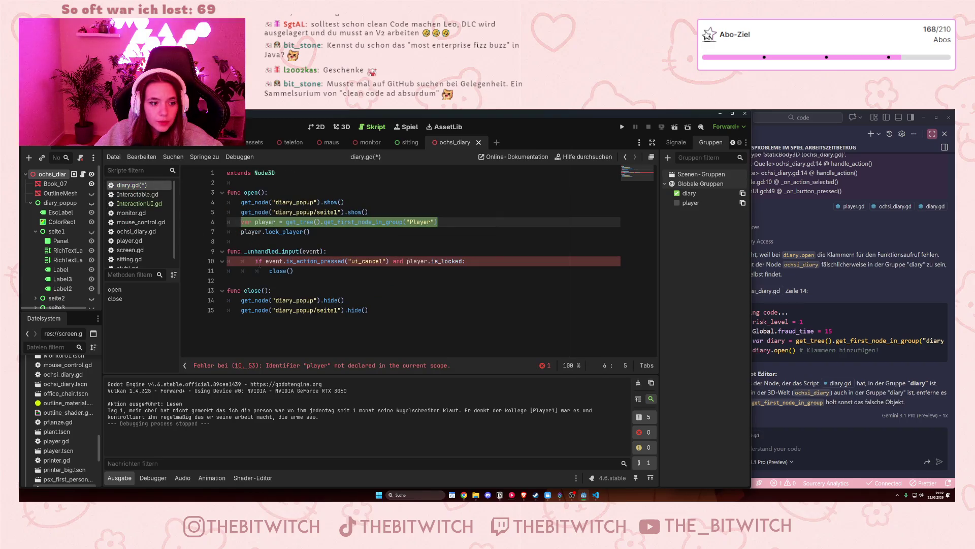
click(282, 182)
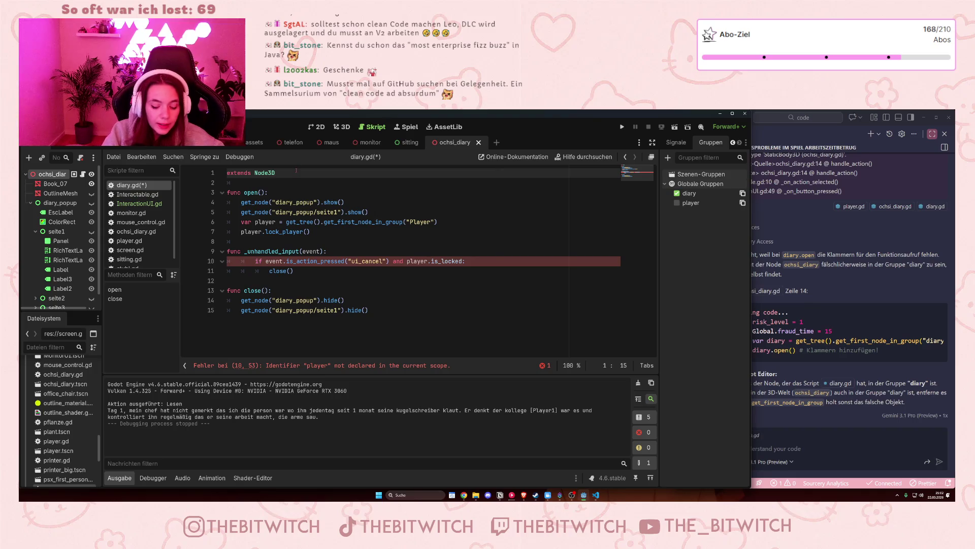
key(Return)
key(ctrl+v)
key(Down)
key(Return)
key(Return)
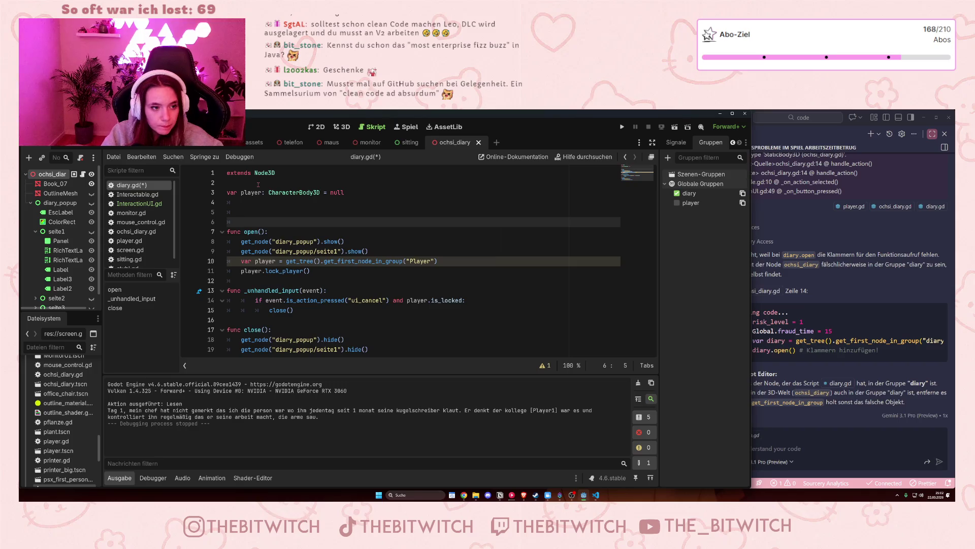
key(Up)
key(Home)
Add func _ready() to diary.gd with the copied player-group lookup followed by close().
text(func )
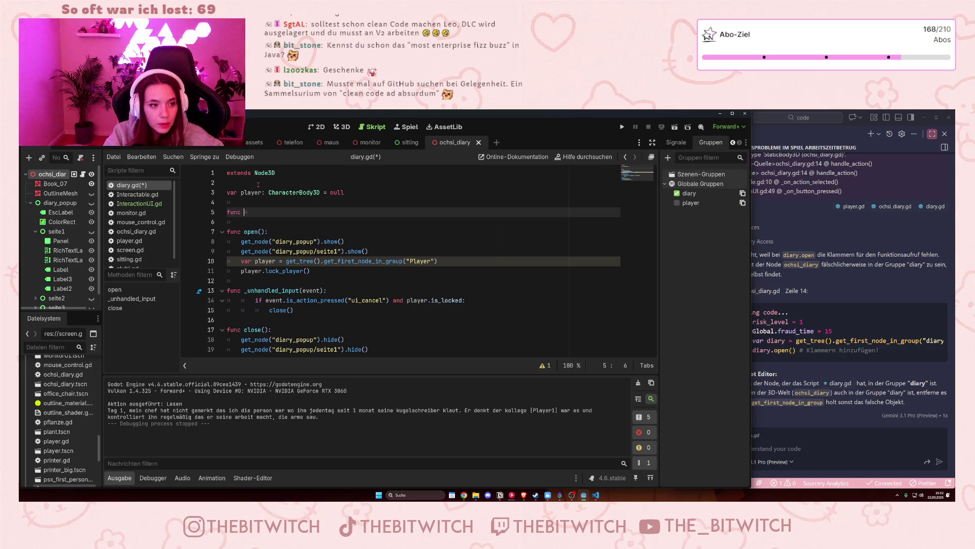
text(_ready)
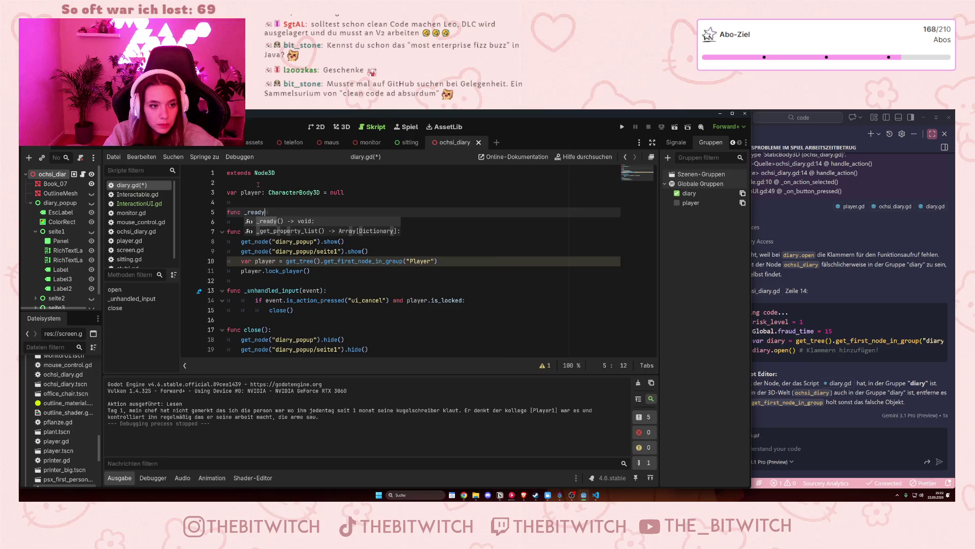
key(Return)
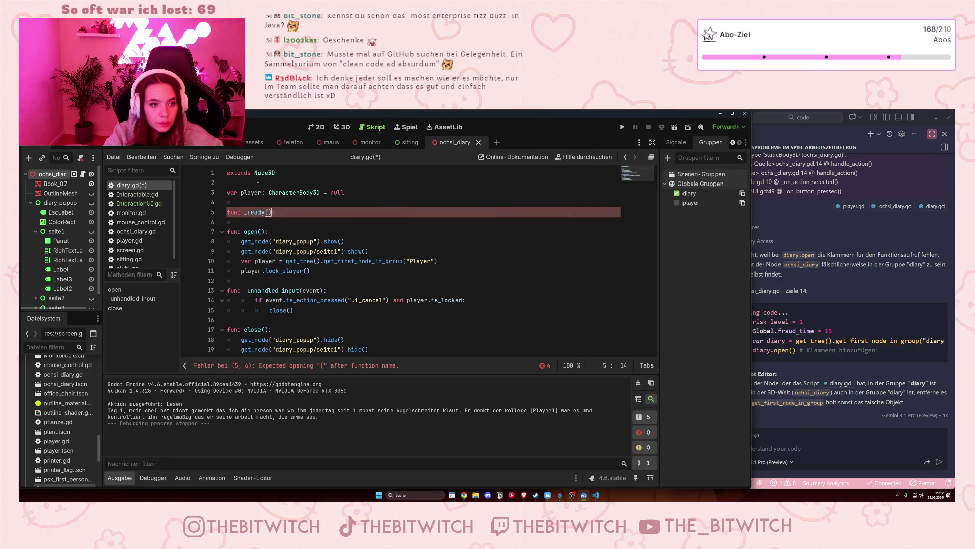
text(:)
key(Return)
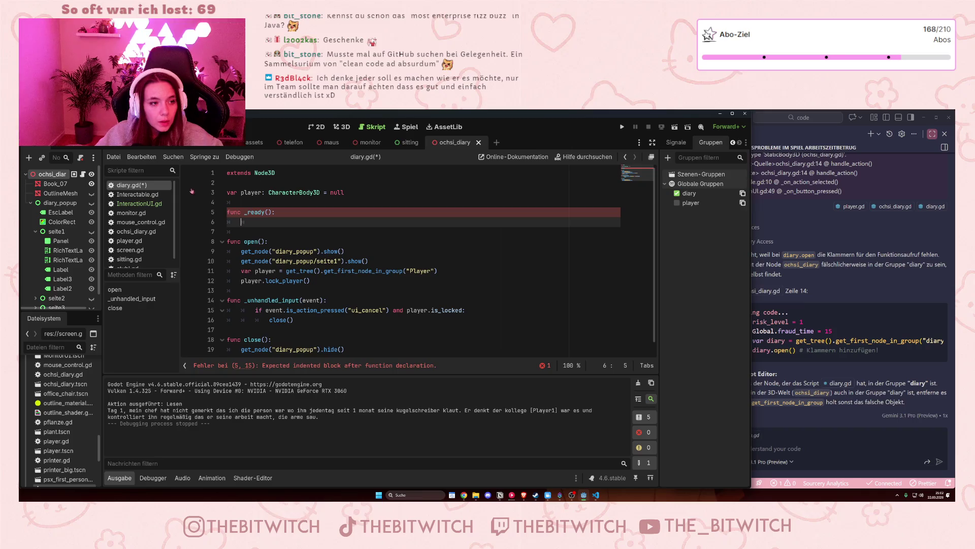
click(131, 214)
click(139, 204)
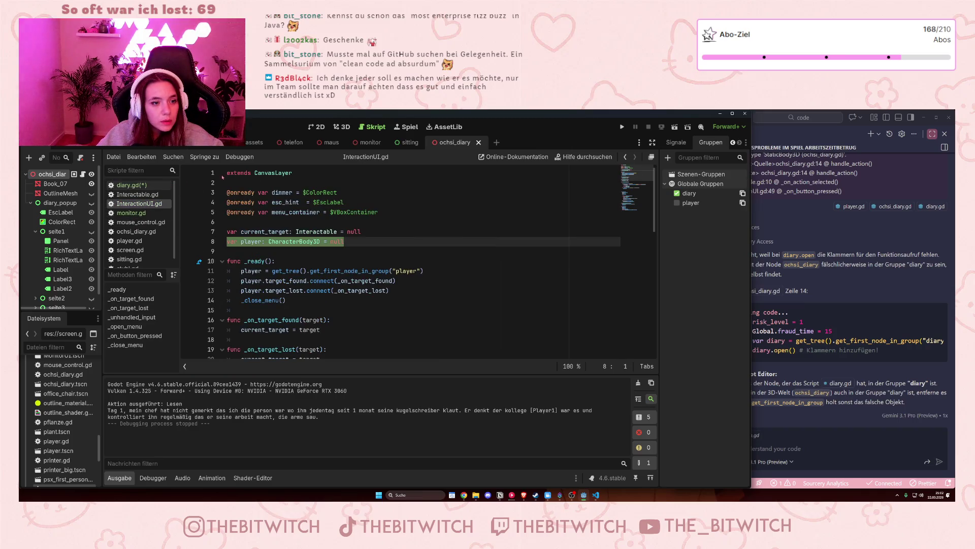
scroll(313, 273, down, 1)
drag(238, 242, 430, 239)
key(ctrl+c)
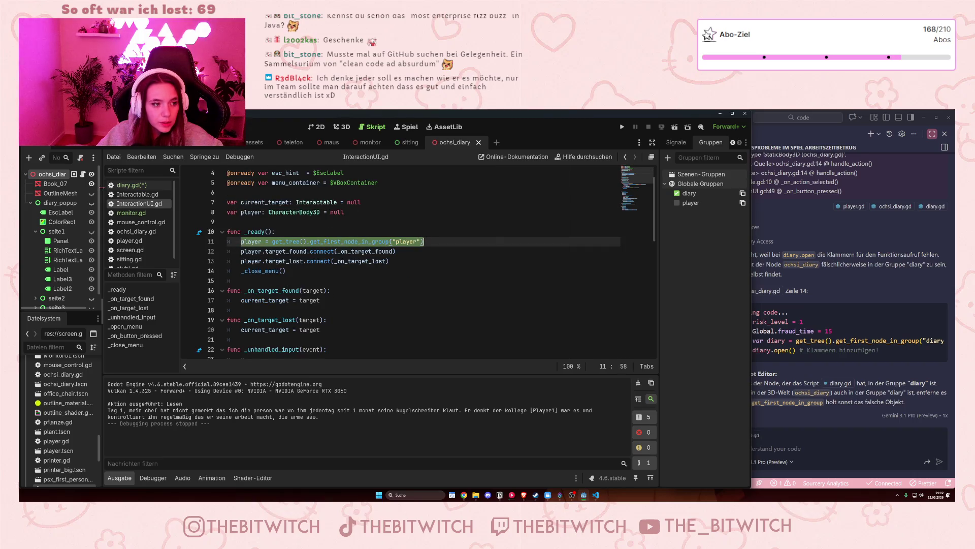
click(127, 185)
click(260, 224)
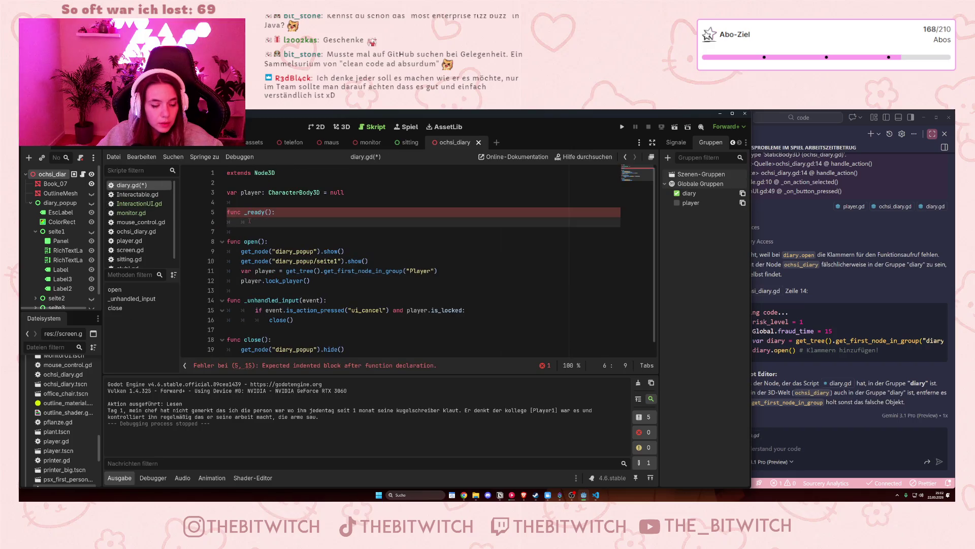
key(ctrl+v)
key(Return)
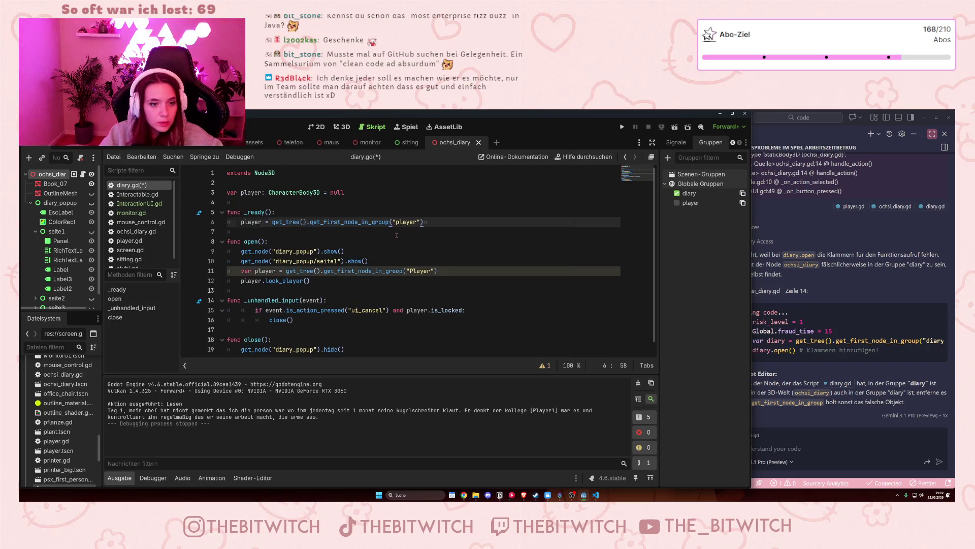
text(close)
key(Return)
click(450, 281)
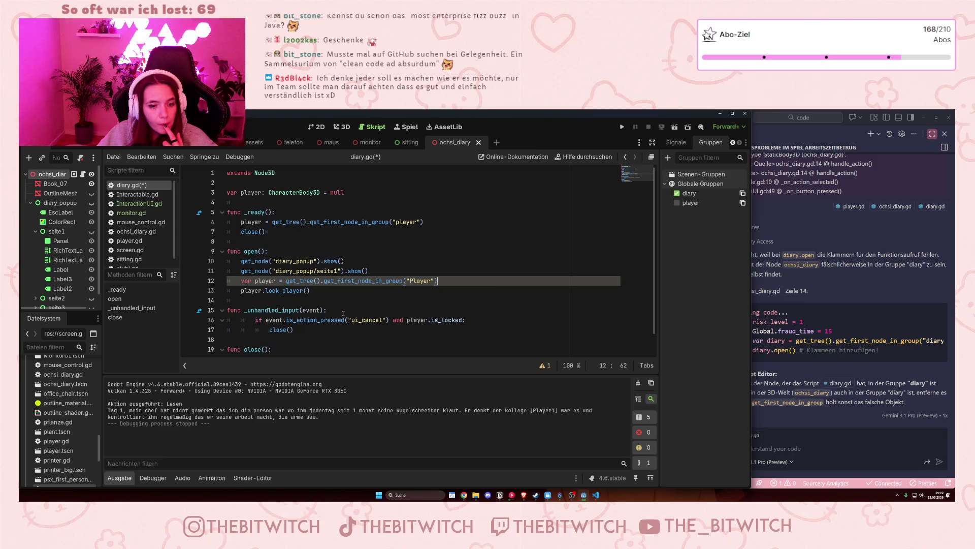
Delete the duplicate player lookup in open(), save diary.gd and run the game with F5.
scroll(344, 314, down, 1)
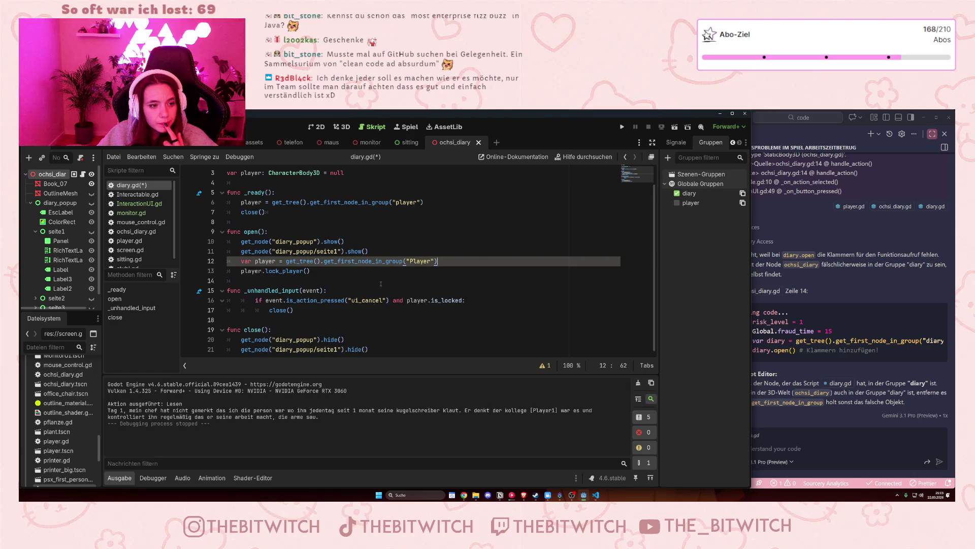
drag(452, 264, 449, 253)
key(BackSpace)
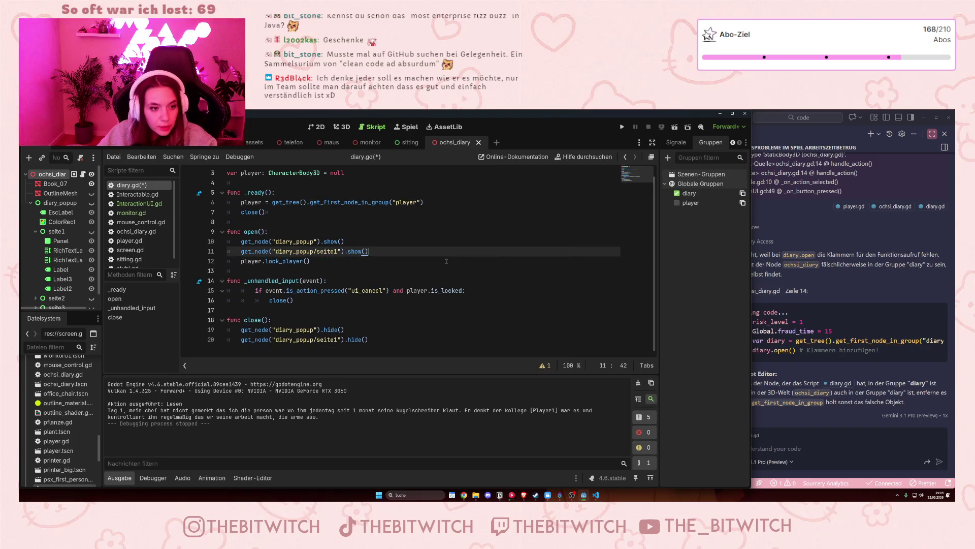
click(402, 311)
scroll(403, 312, up, 1)
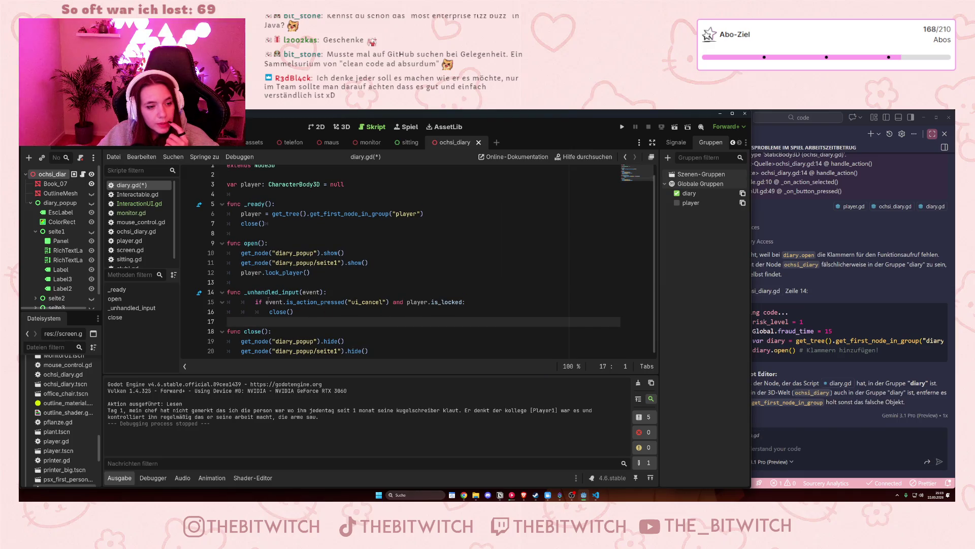
click(413, 246)
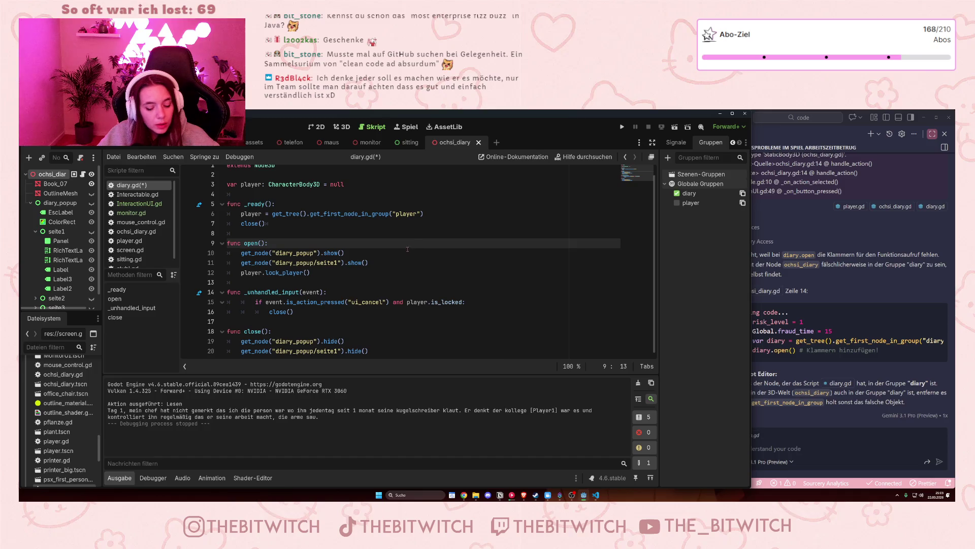
key(ctrl+s)
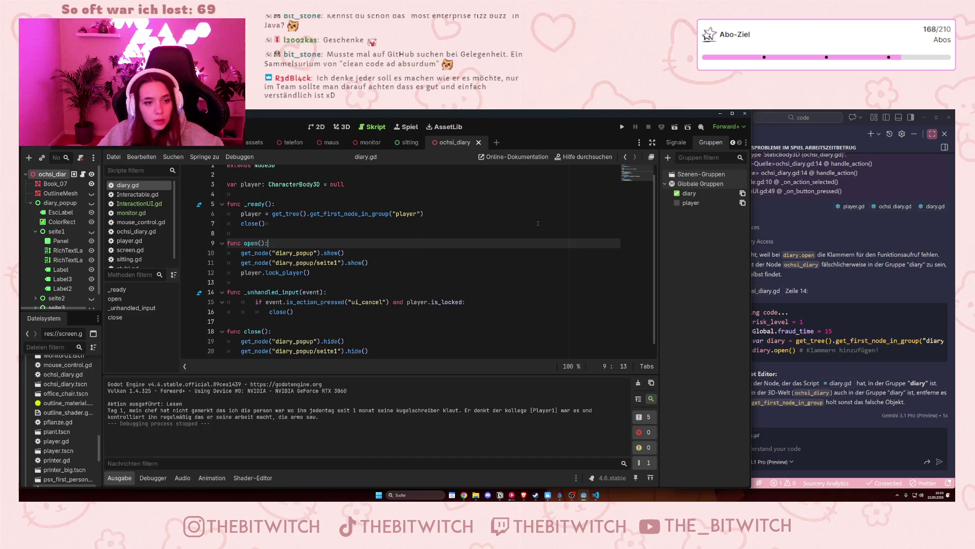
key(F5)
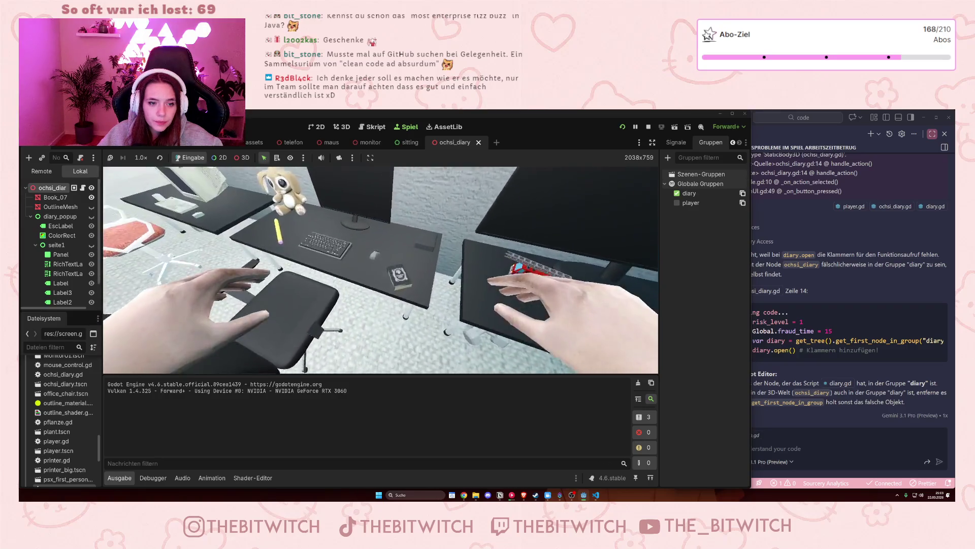
Open the diary in the running game to view Tag 1 and Tag 2, then stop with F8.
click(441, 339)
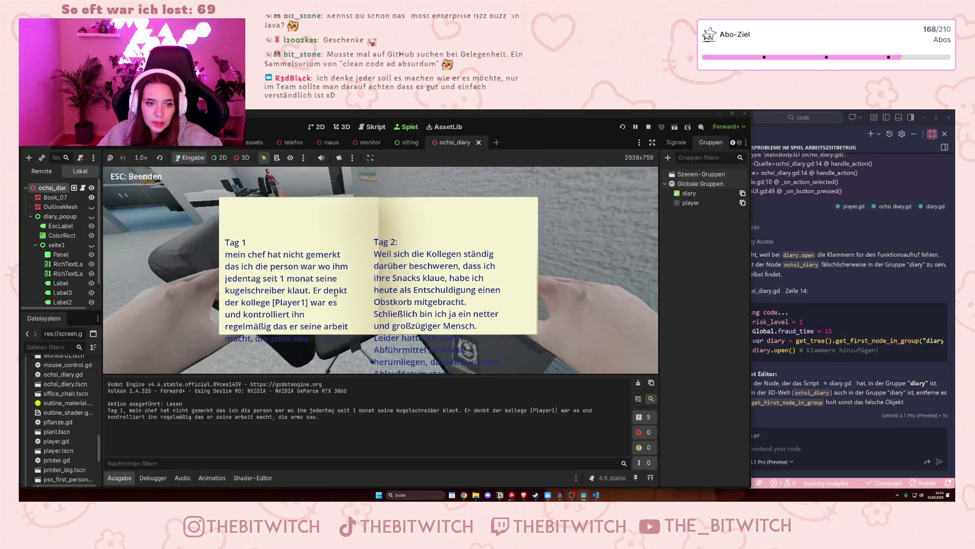
key(F8)
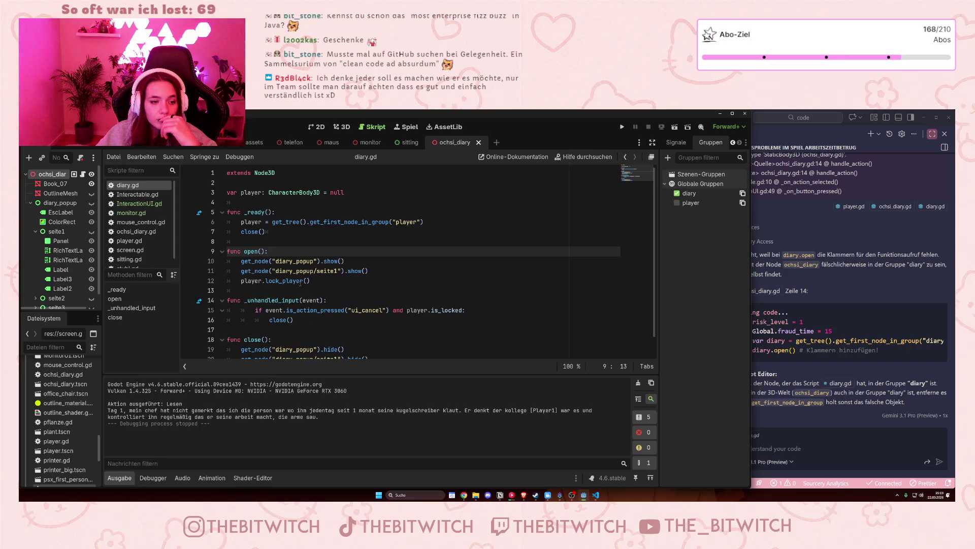
Look through player.gd's lock_player code after checking the call in diary.gd's open().
click(303, 280)
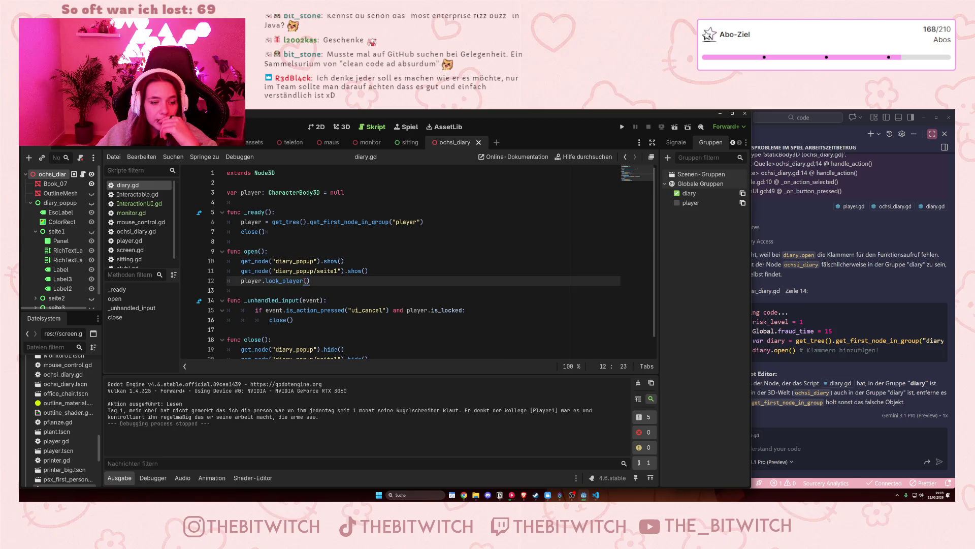
scroll(305, 279, down, 1)
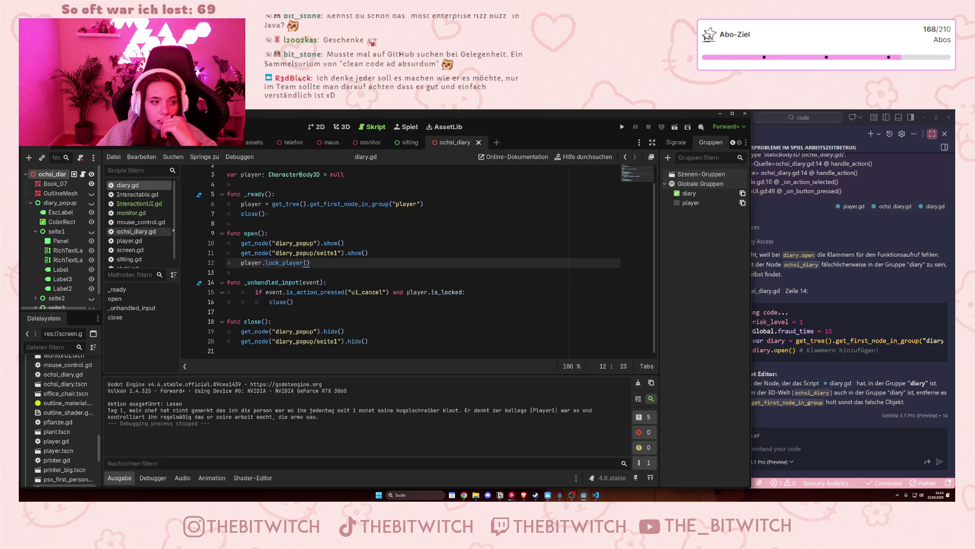
click(129, 240)
scroll(375, 280, down, 1)
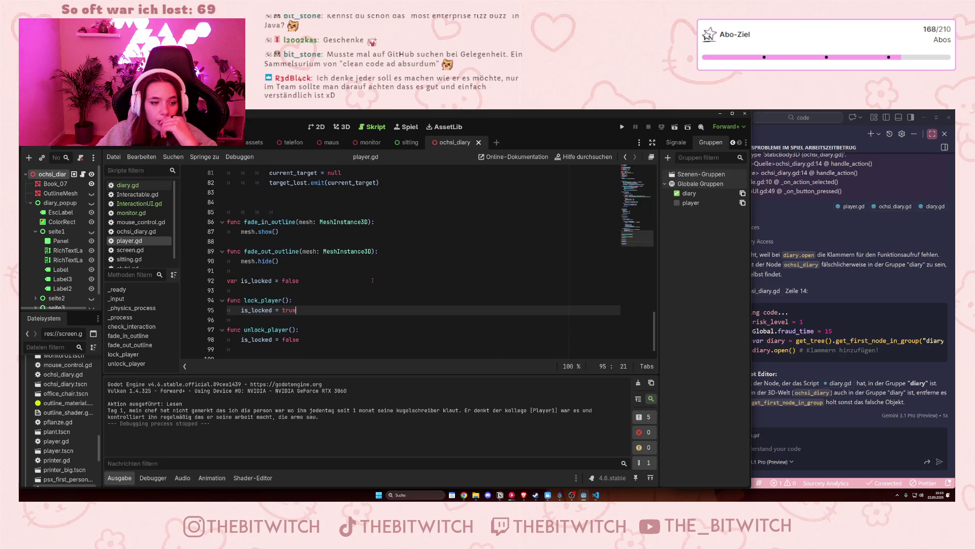
scroll(251, 322, up, 6)
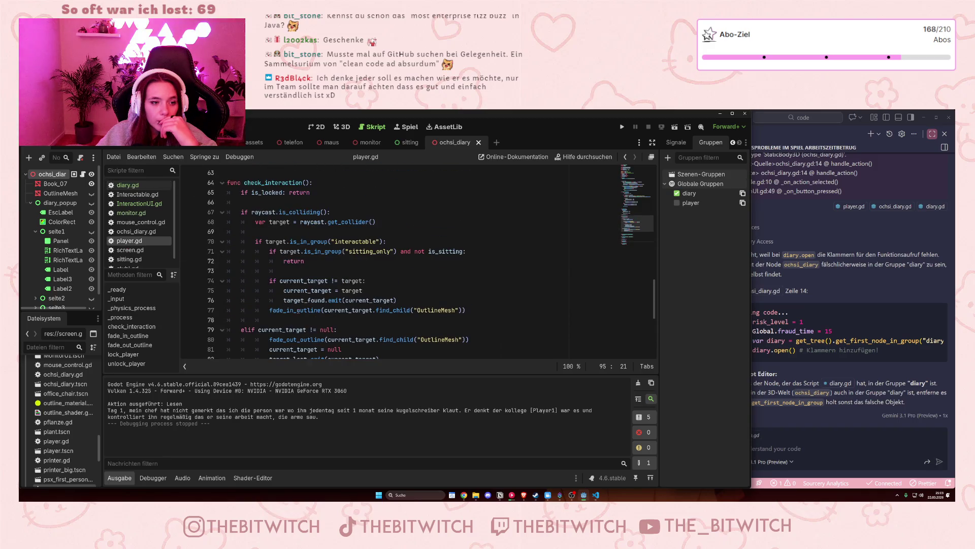
scroll(424, 262, up, 11)
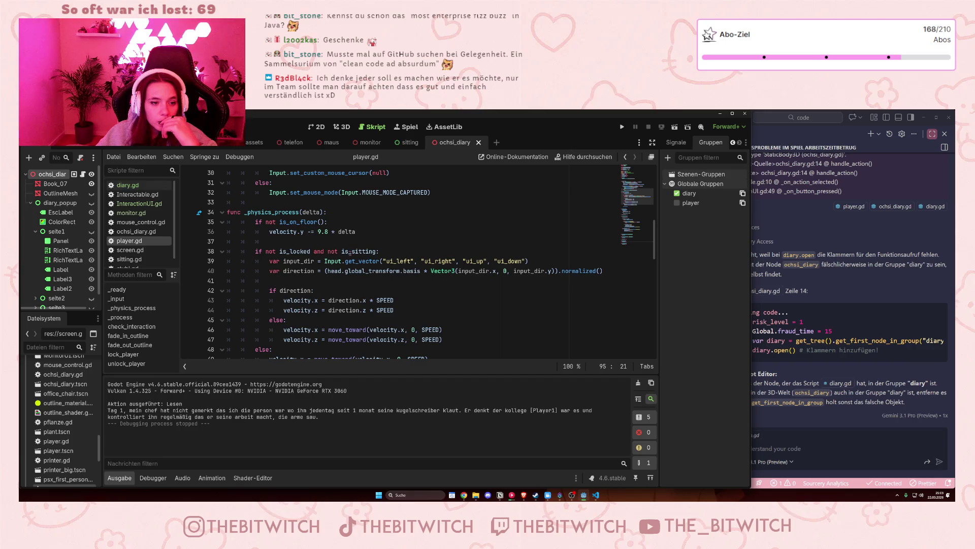
mouse_move(350, 330)
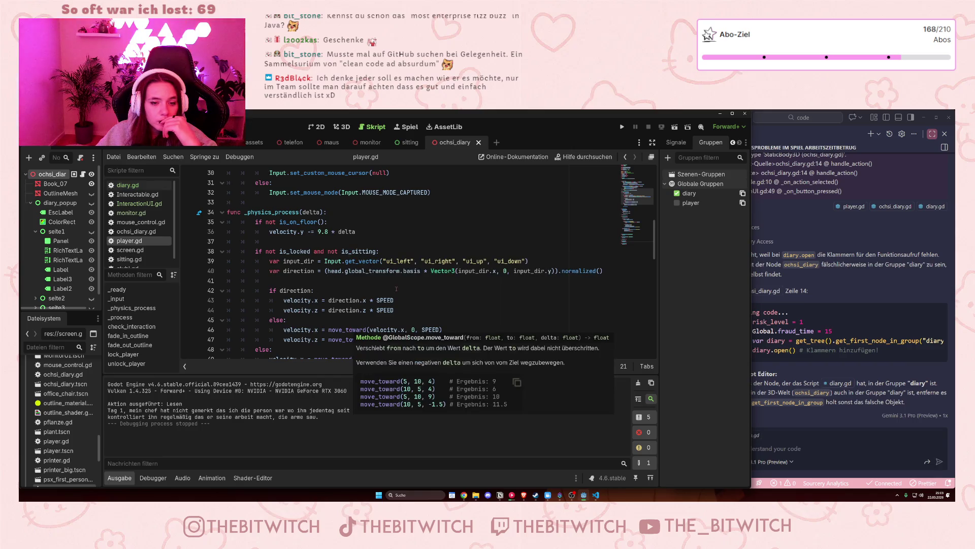
scroll(380, 300, down, 2)
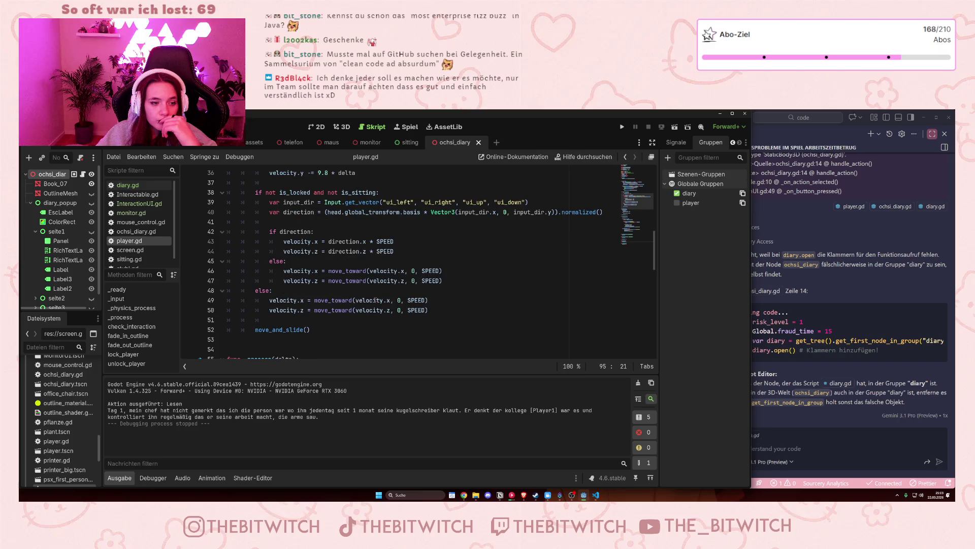
scroll(375, 300, up, 2)
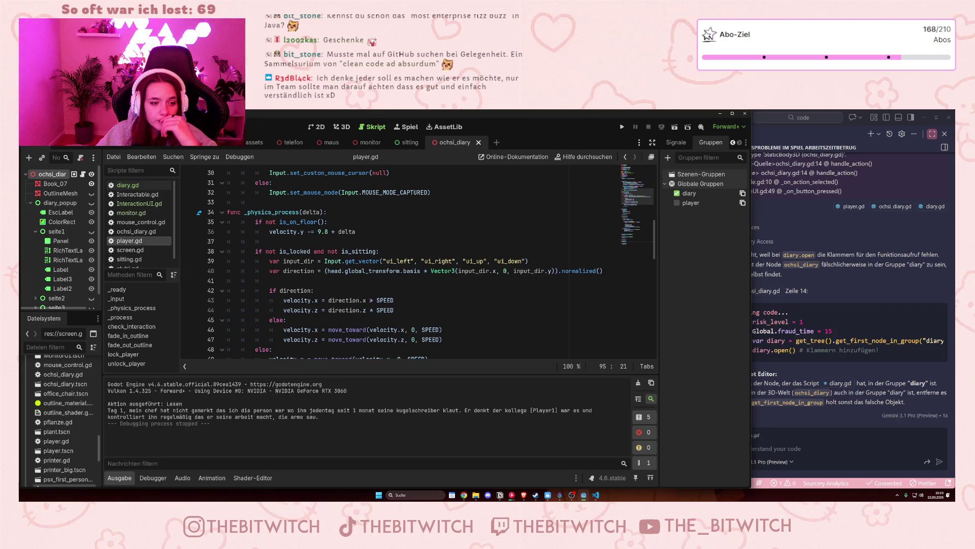
scroll(368, 302, down, 1)
Inspect the velocity.x slowdown in _physics_process, then return to InteractionUI.gd.
click(290, 300)
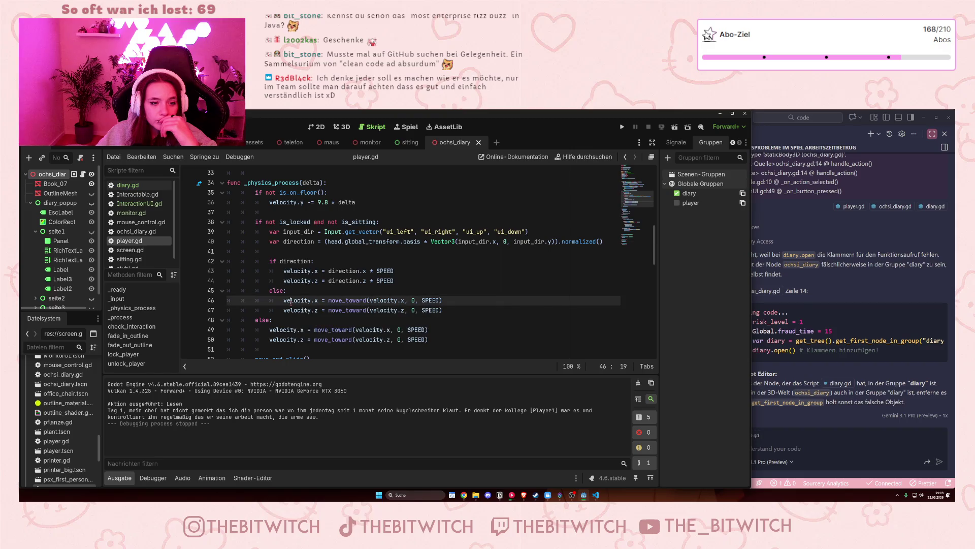
scroll(284, 319, down, 1)
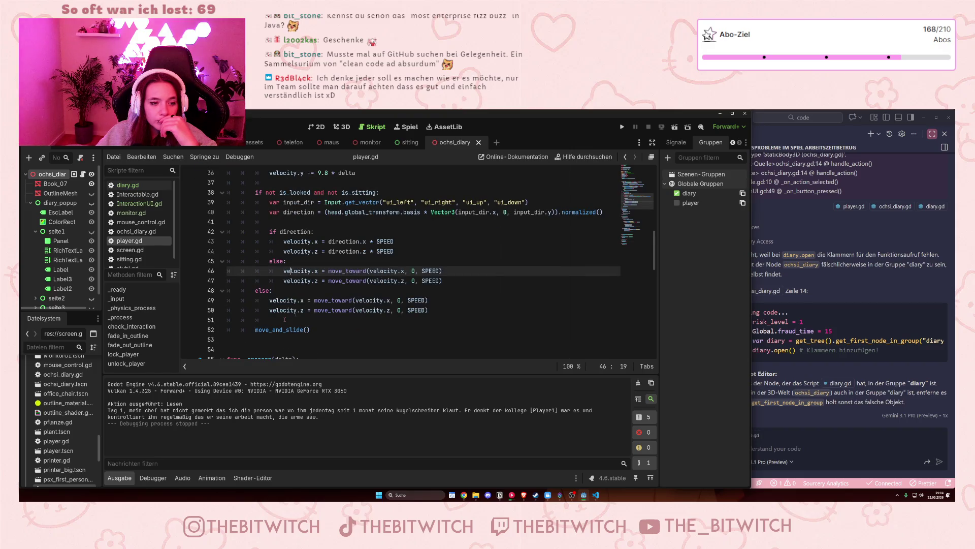
scroll(441, 302, up, 5)
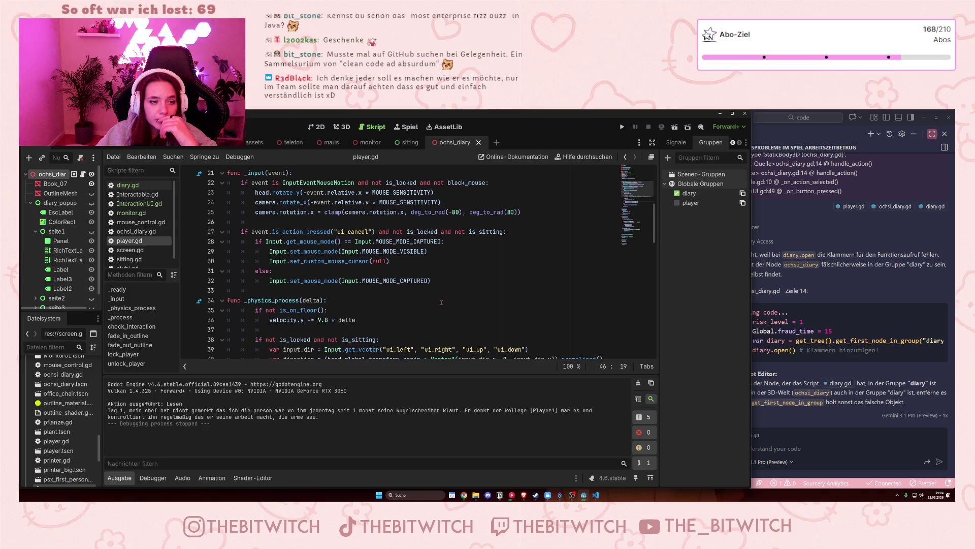
scroll(442, 302, down, 8)
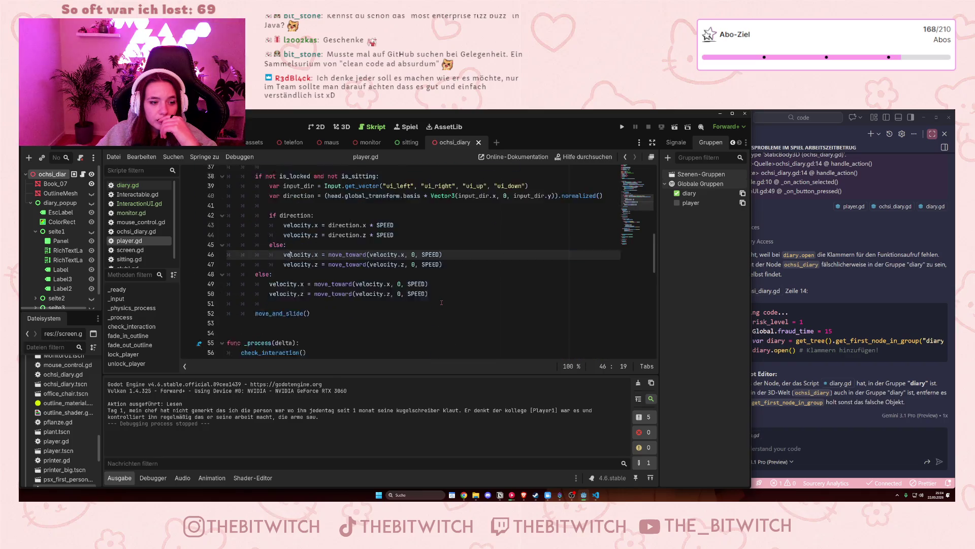
scroll(441, 303, down, 5)
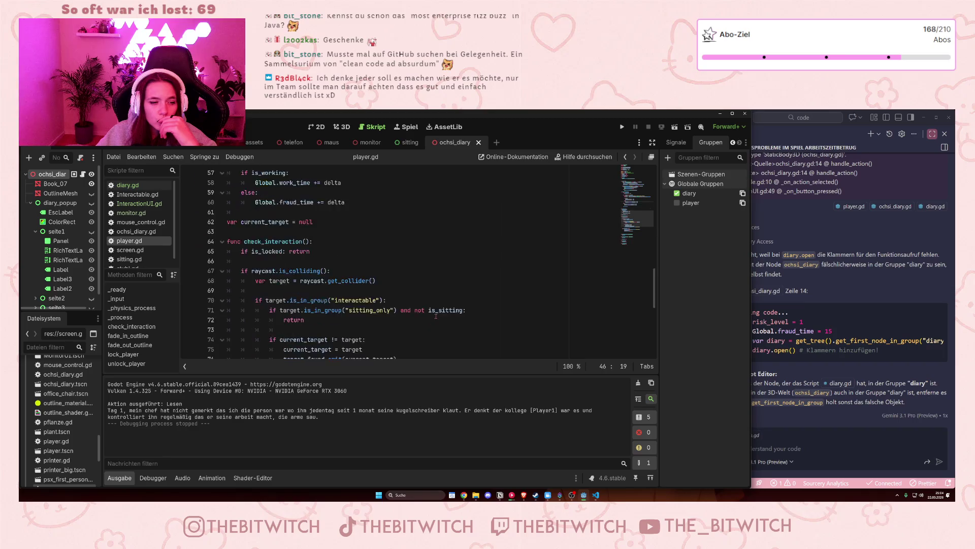
click(139, 204)
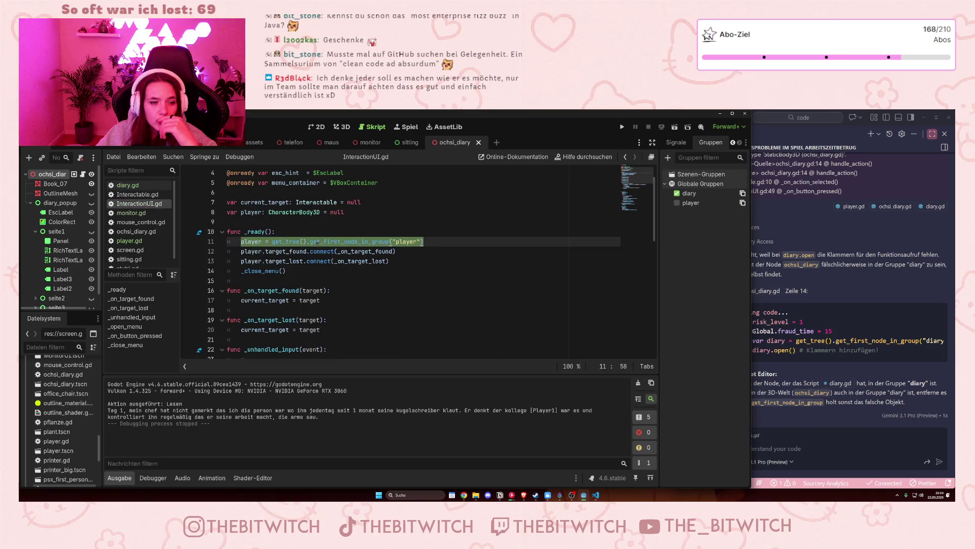
scroll(317, 247, down, 2)
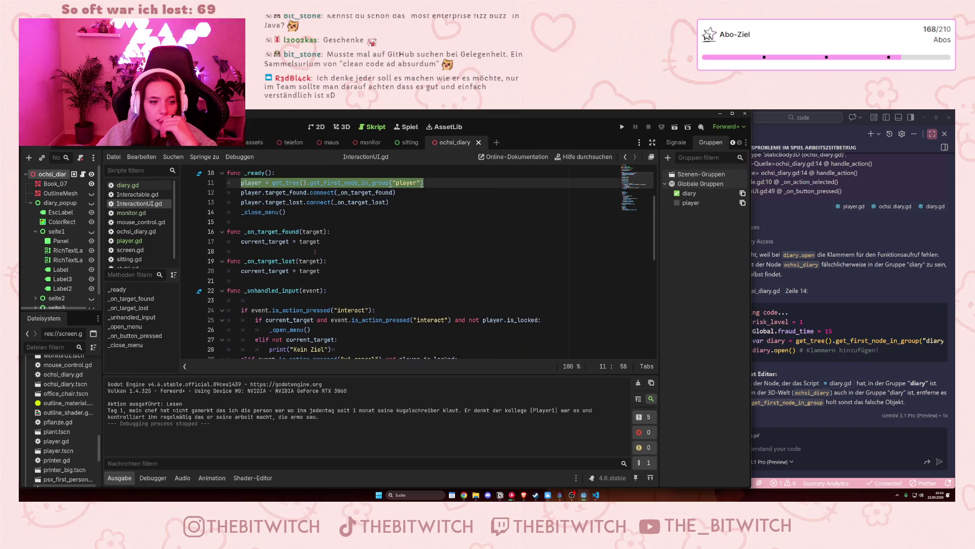
Find the player.unlock_player() call in InteractionUI.gd's _close_menu, then return to diary.gd.
scroll(315, 251, down, 4)
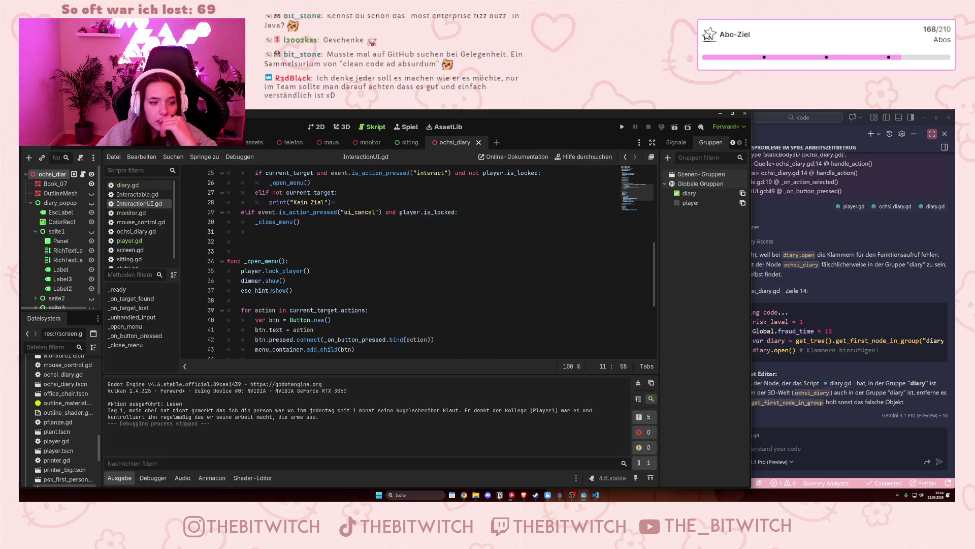
scroll(318, 290, down, 2)
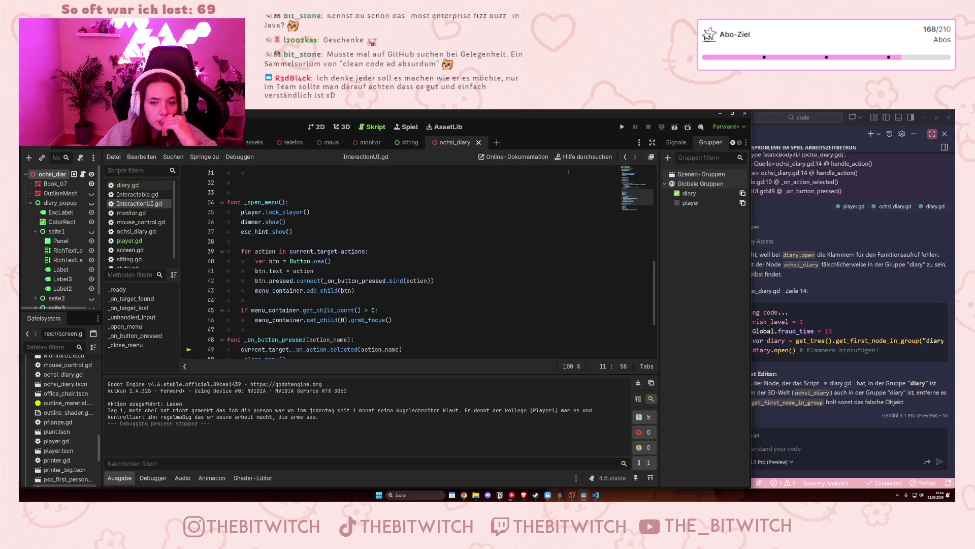
scroll(331, 274, down, 3)
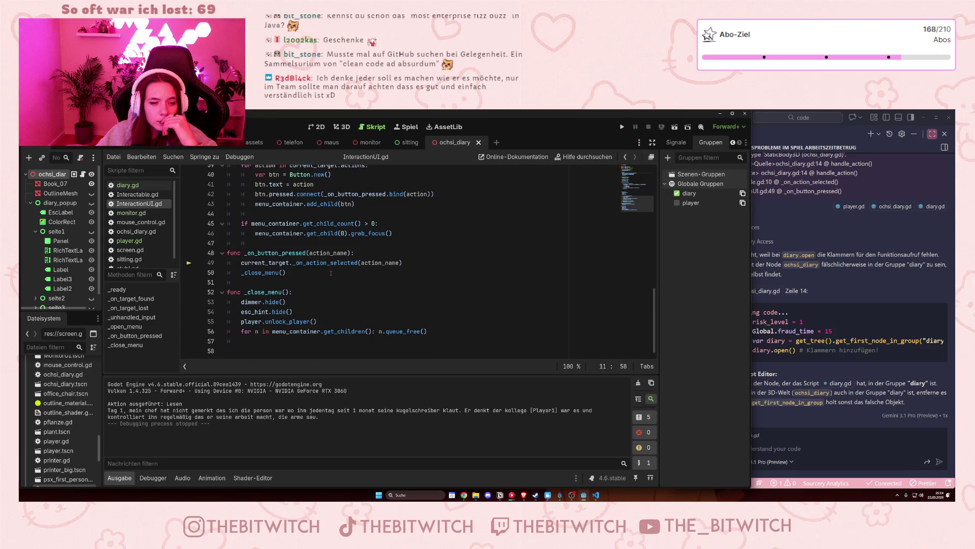
drag(324, 317, 321, 313)
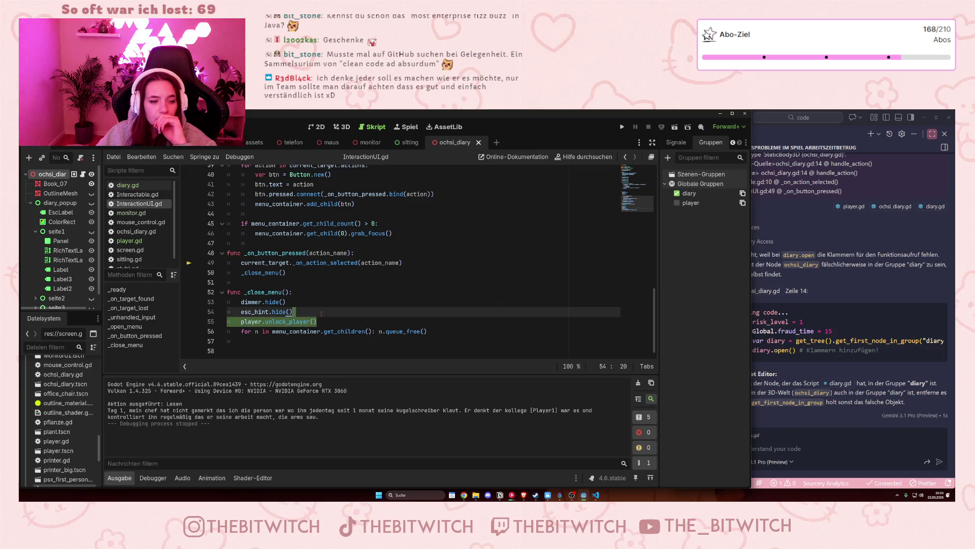
key(alt+Left)
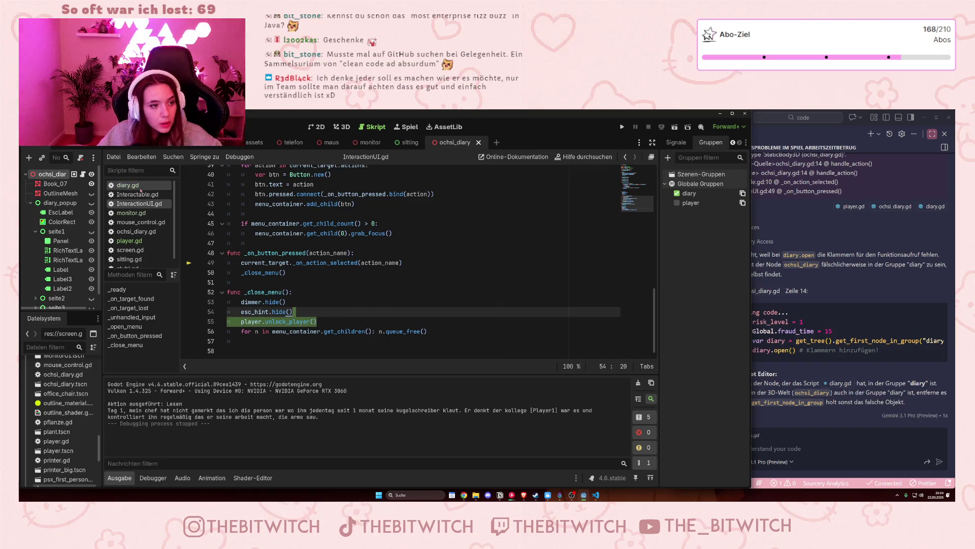
scroll(330, 314, down, 1)
Add player.unlock_player() at the end of diary.gd's close() and save.
click(389, 342)
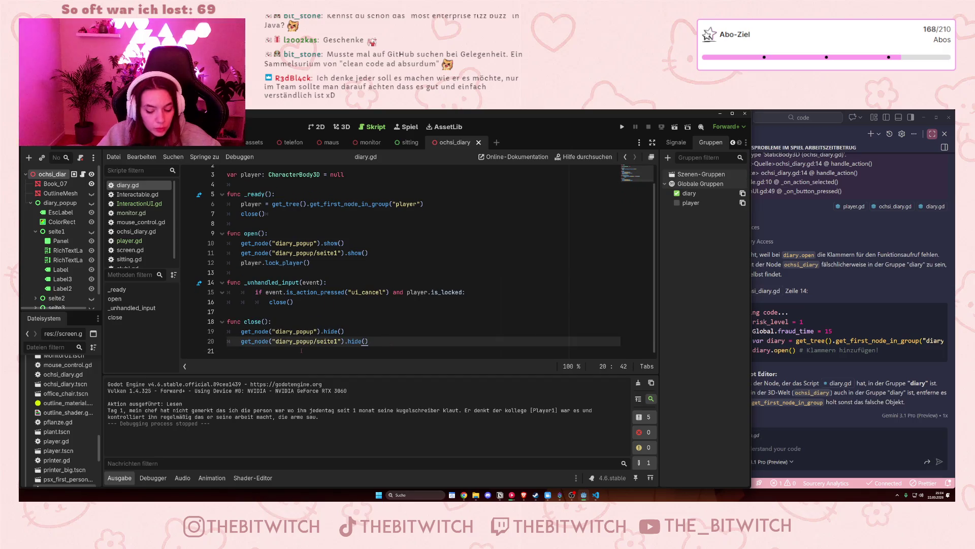
key(Return)
key(Return)
text(player.unlock_player())
key(Up)
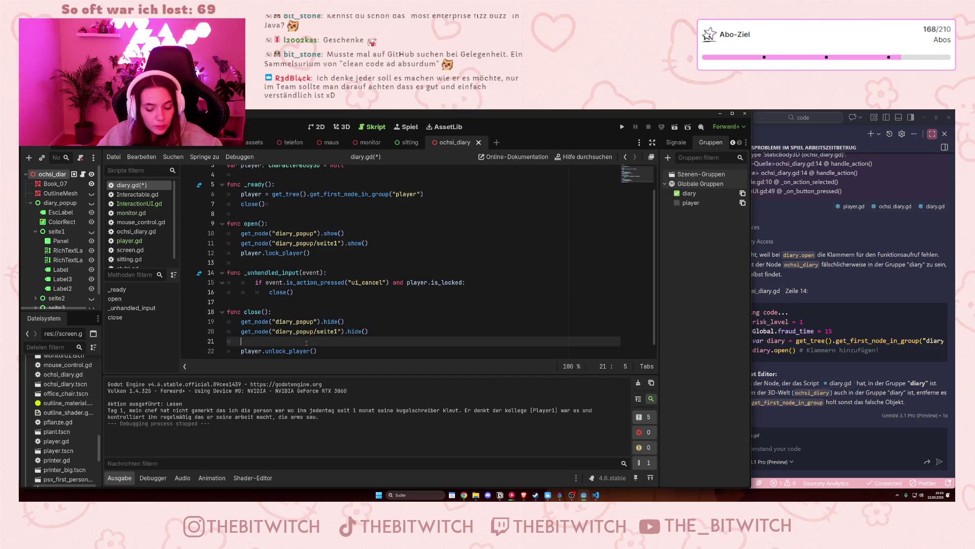
key(BackSpace)
click(342, 283)
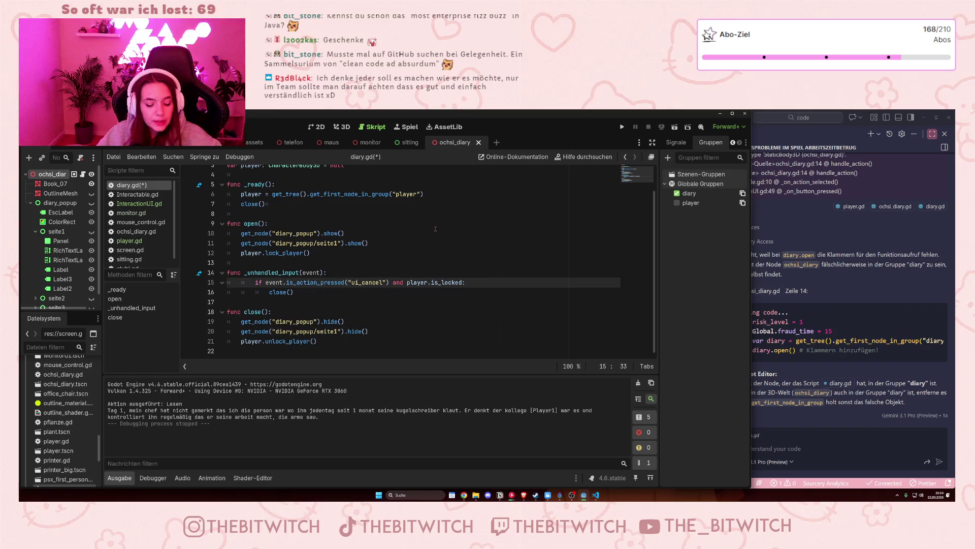
key(ctrl+s)
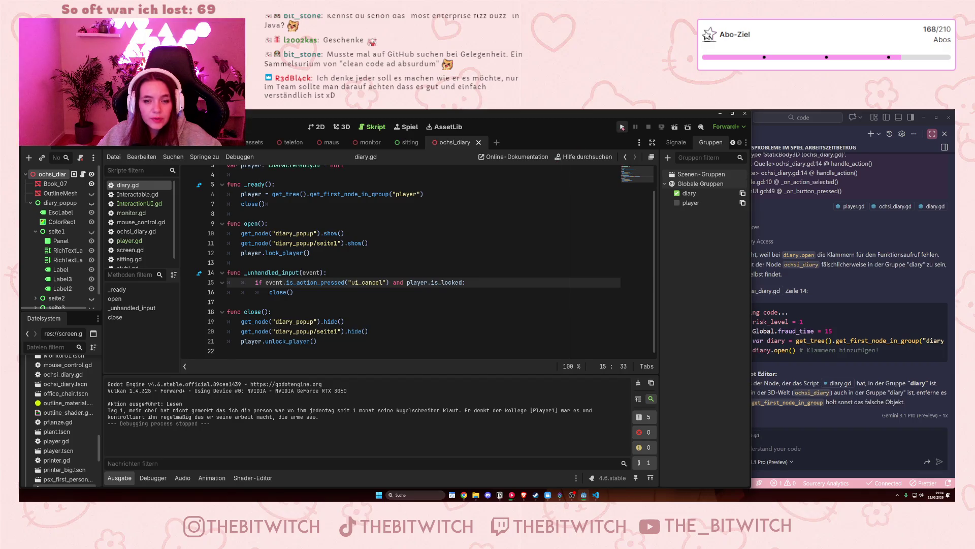
Glance at InteractionUI.gd and launch the game with the Play button.
click(138, 204)
scroll(435, 230, up, 2)
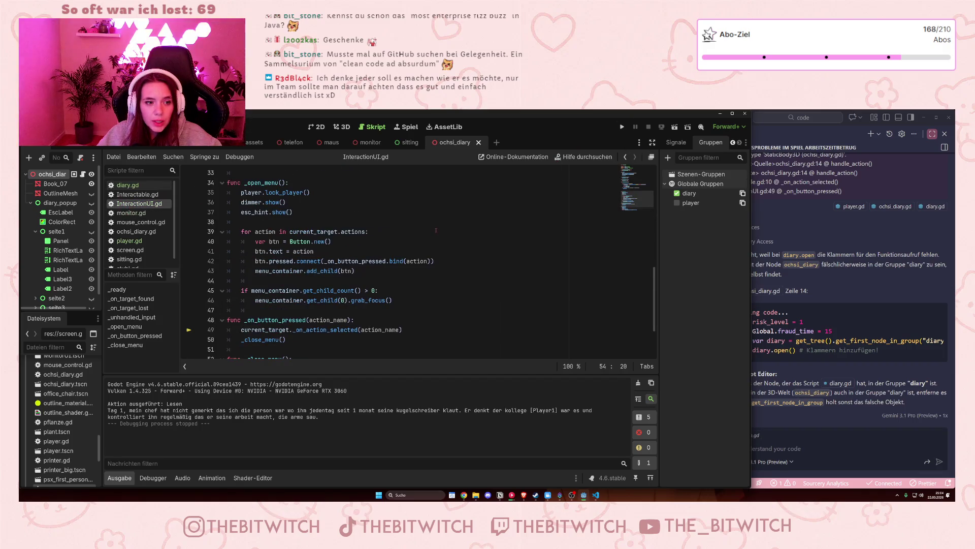
scroll(445, 219, down, 1)
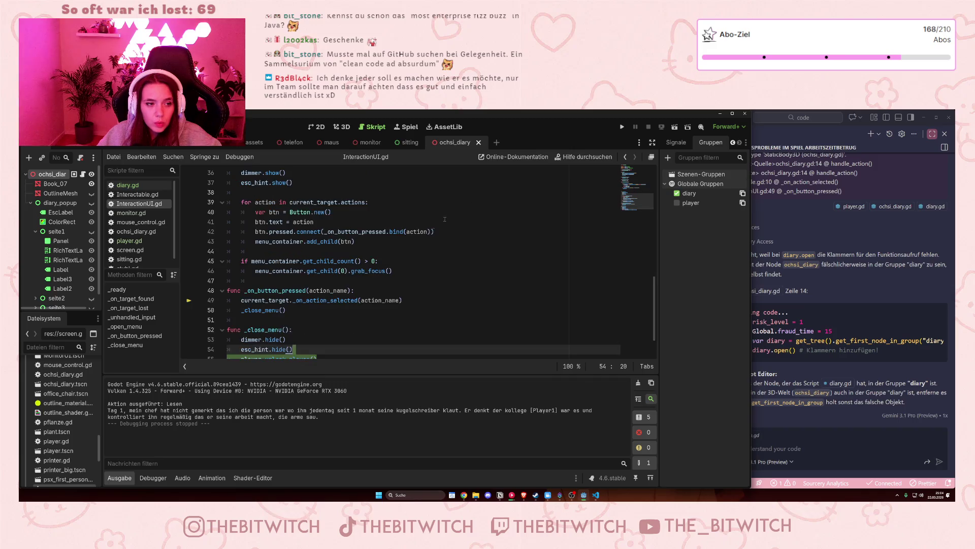
click(621, 127)
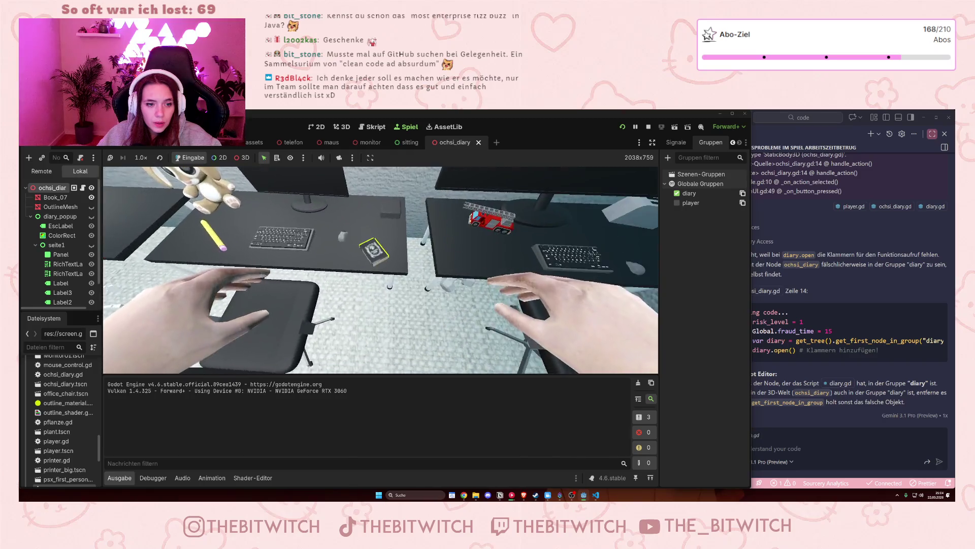
Restart the game, walk to the desk and read the diary, then stop the run.
key(e)
key(e)
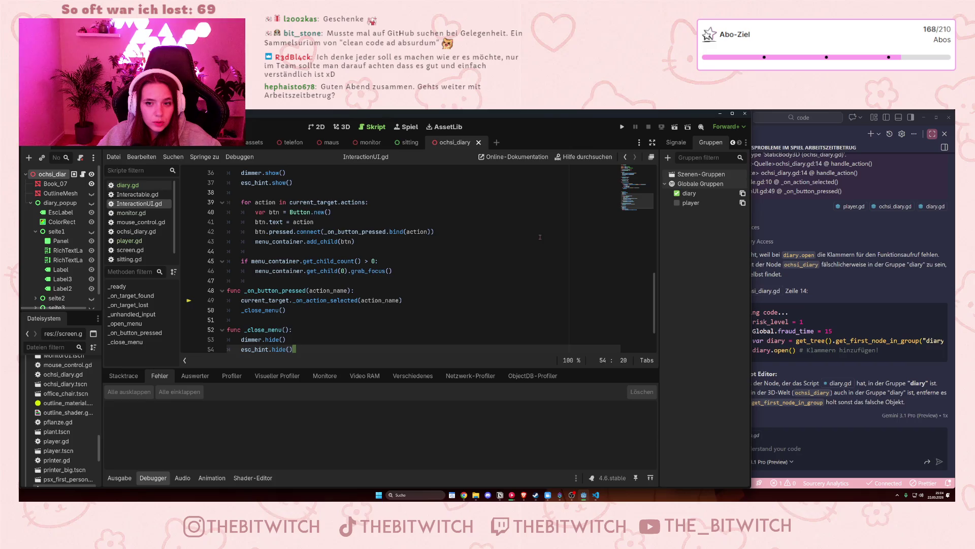
key(F5)
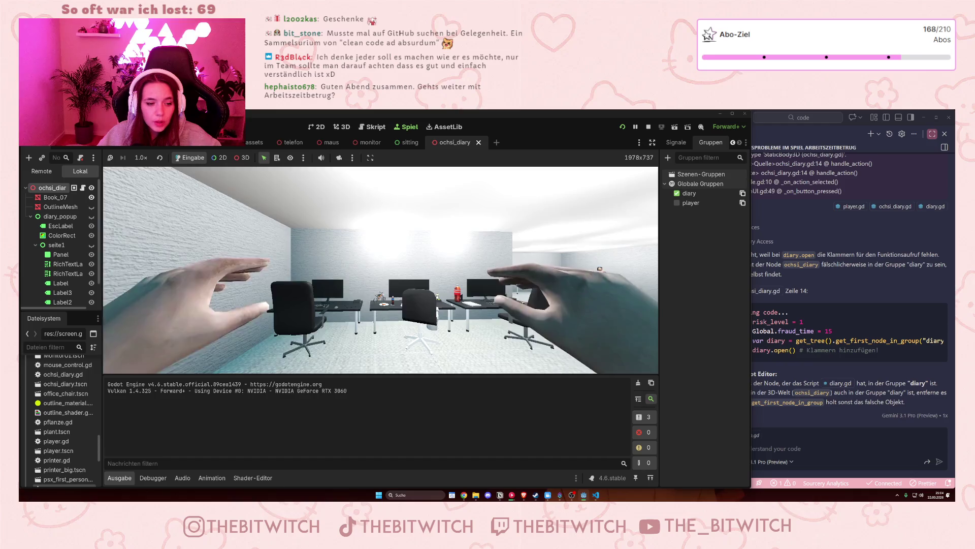
key(w)
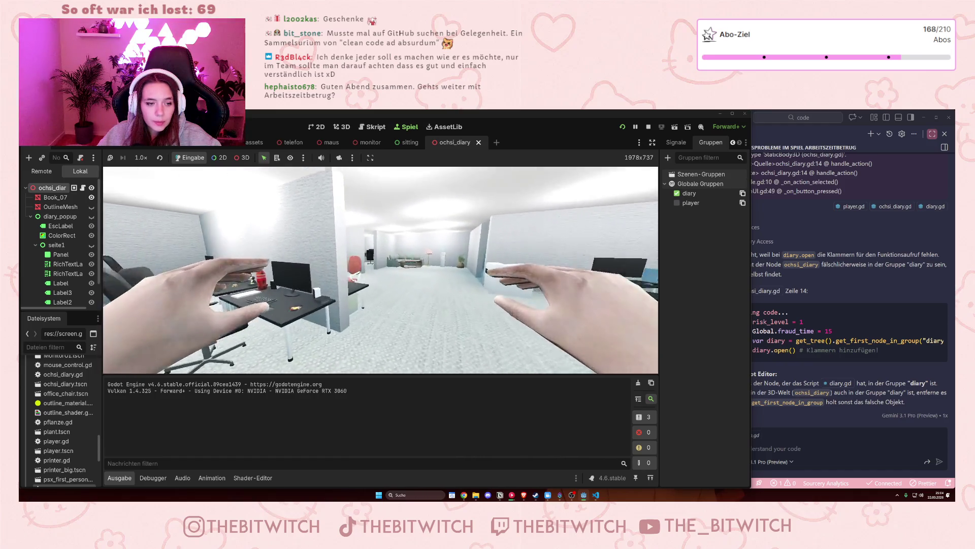
key(w)
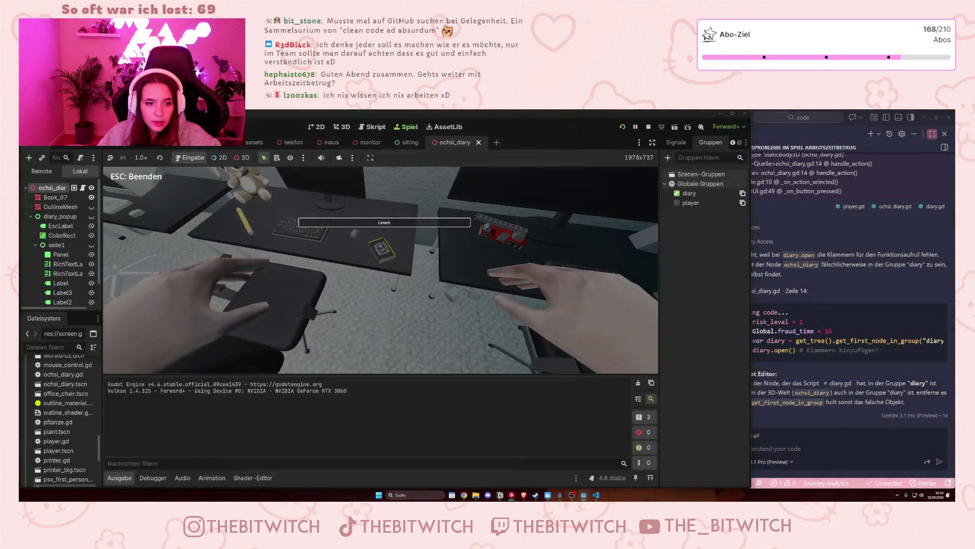
key(e)
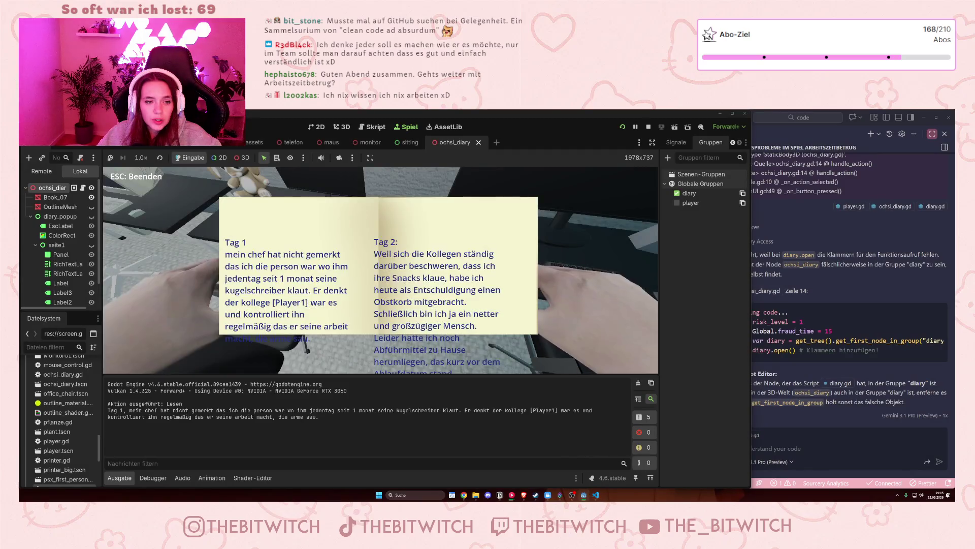
key(Escape)
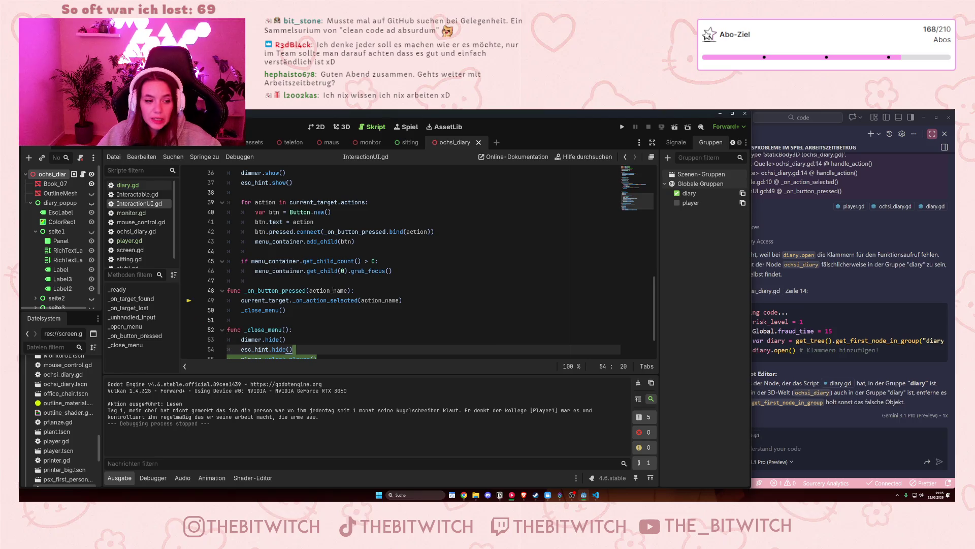
Indent blank line 51, then browse diary.gd, Interactable.gd and InteractionUI.gd.
click(233, 319)
key(Tab)
scroll(203, 295, down, 1)
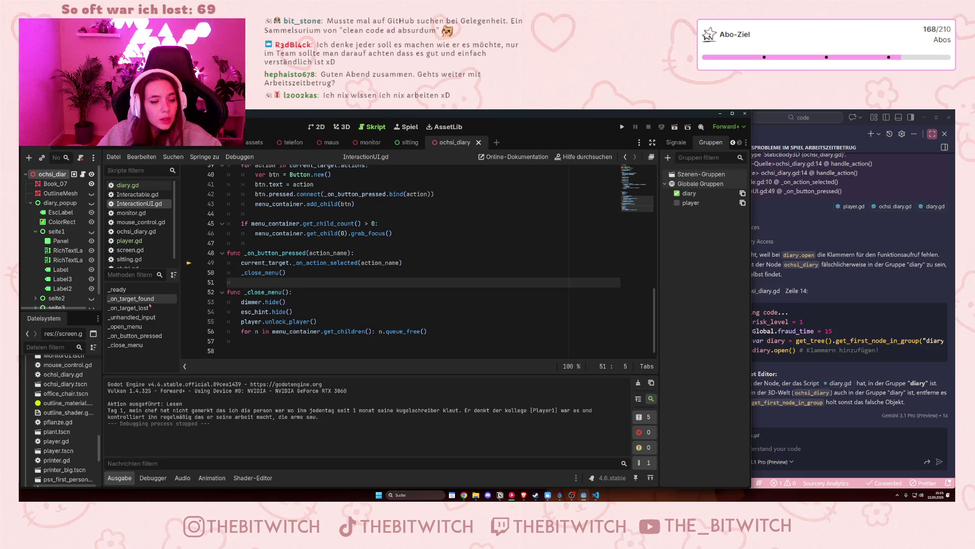
click(127, 185)
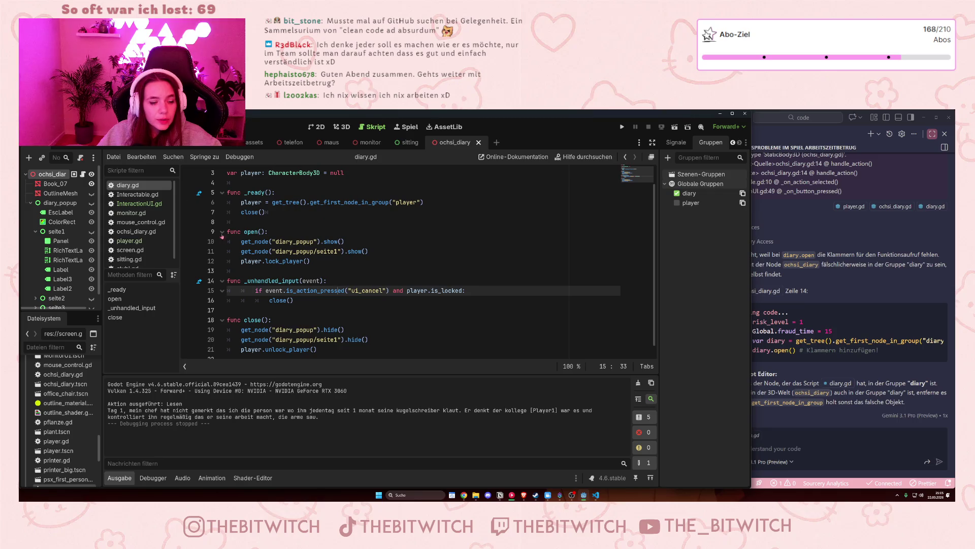
click(138, 194)
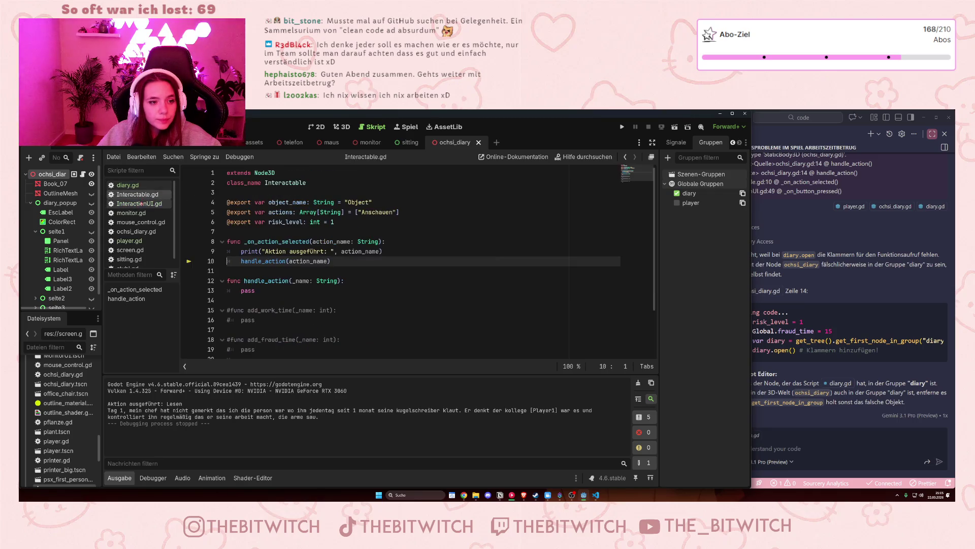
click(140, 203)
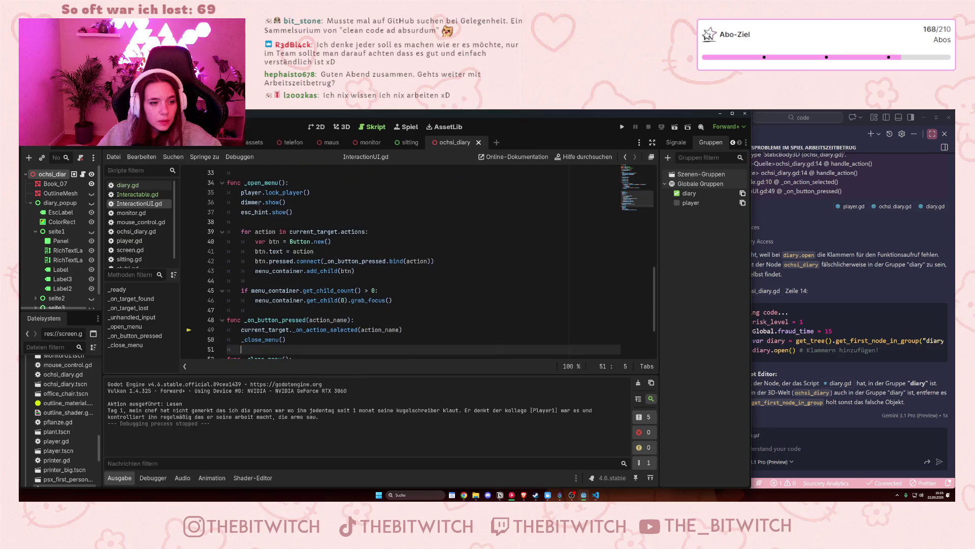
Scroll through InteractionUI.gd and relaunch the game to reach the desk phone's action.
scroll(315, 296, up, 2)
scroll(315, 296, up, 3)
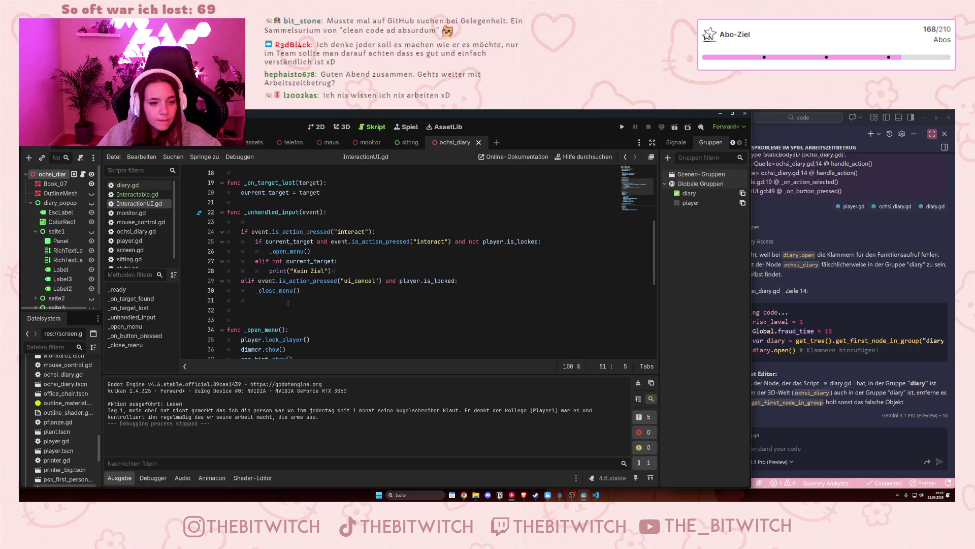
scroll(310, 300, down, 2)
scroll(330, 295, down, 5)
scroll(326, 296, up, 5)
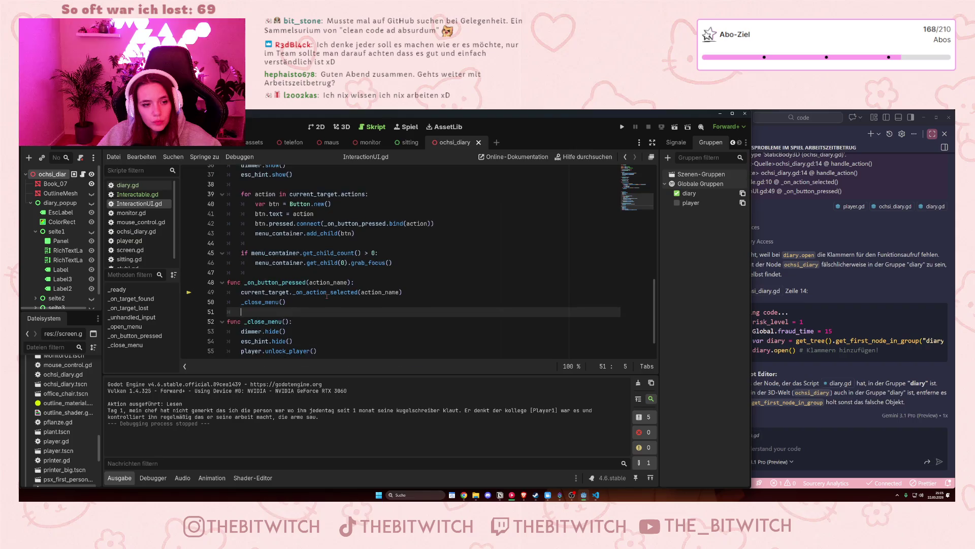
scroll(324, 296, up, 3)
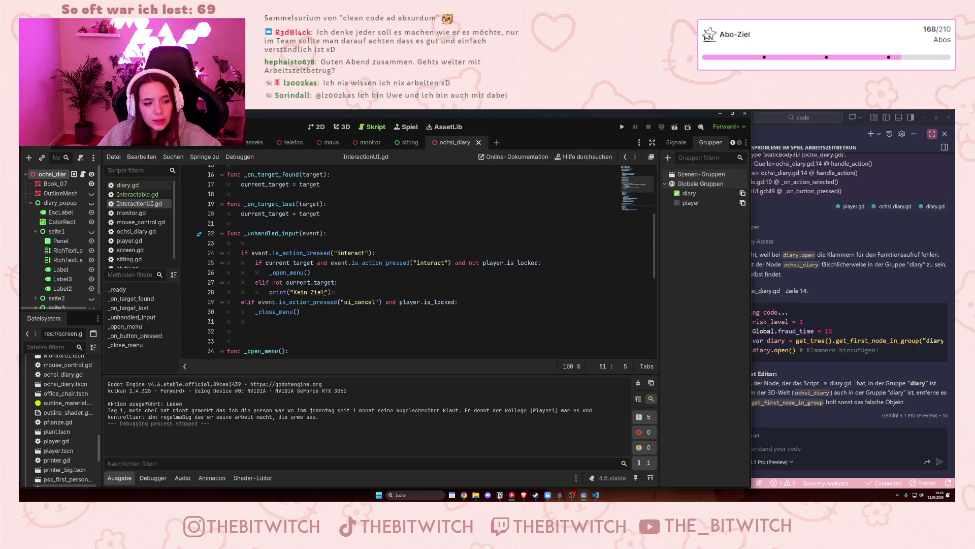
mouse_move(273, 292)
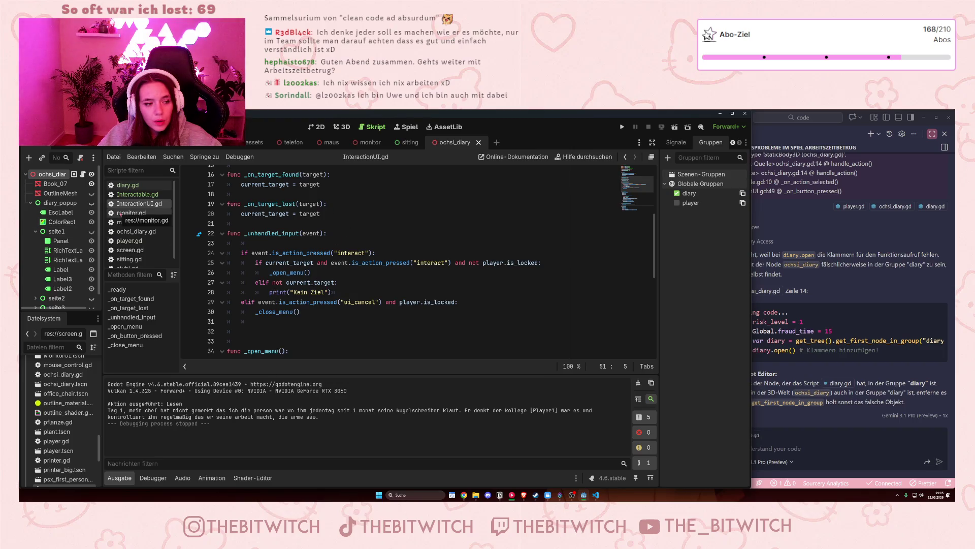
click(623, 127)
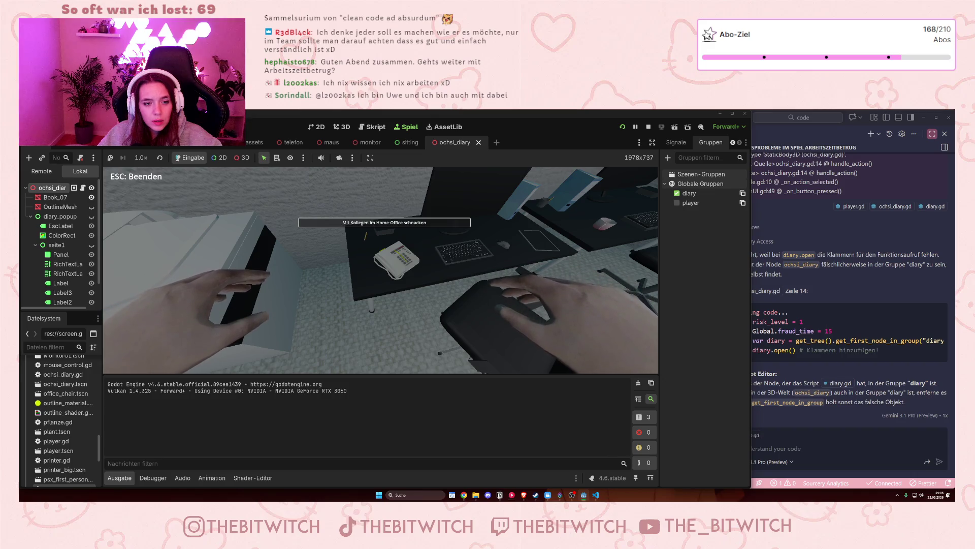
key(Escape)
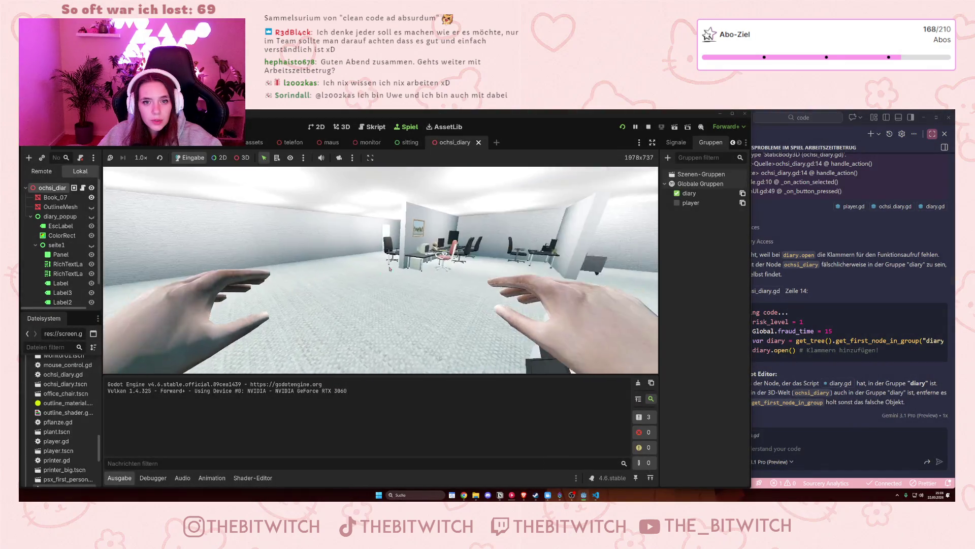
click(648, 127)
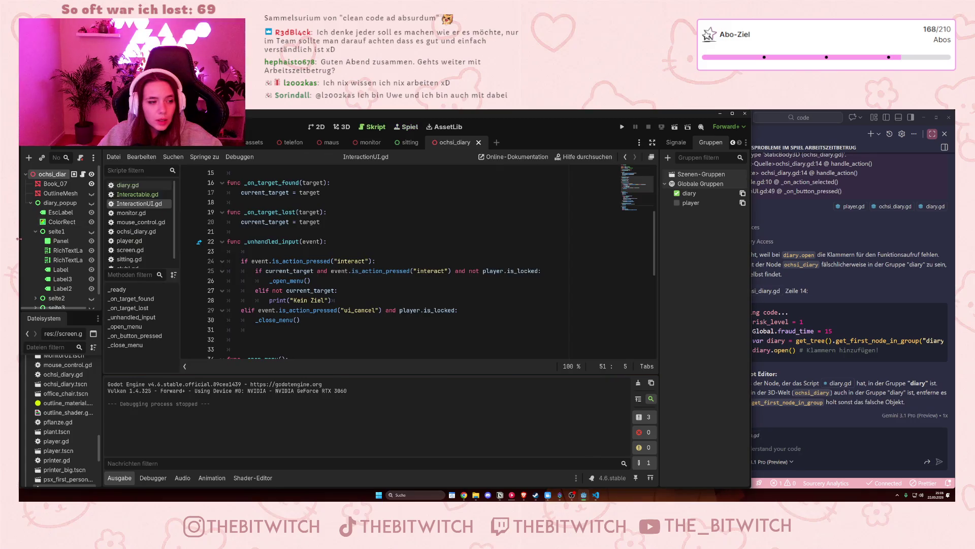
click(138, 236)
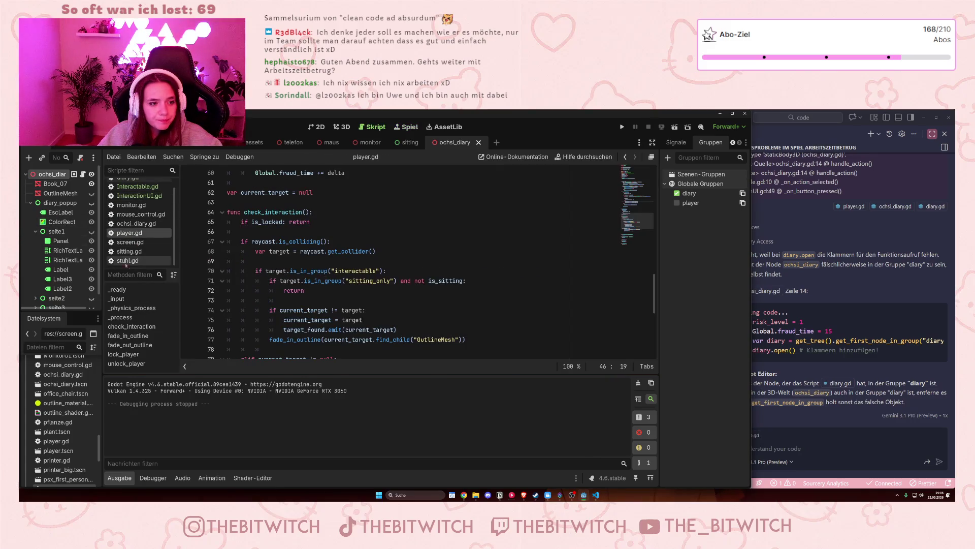
scroll(441, 262, down, 1)
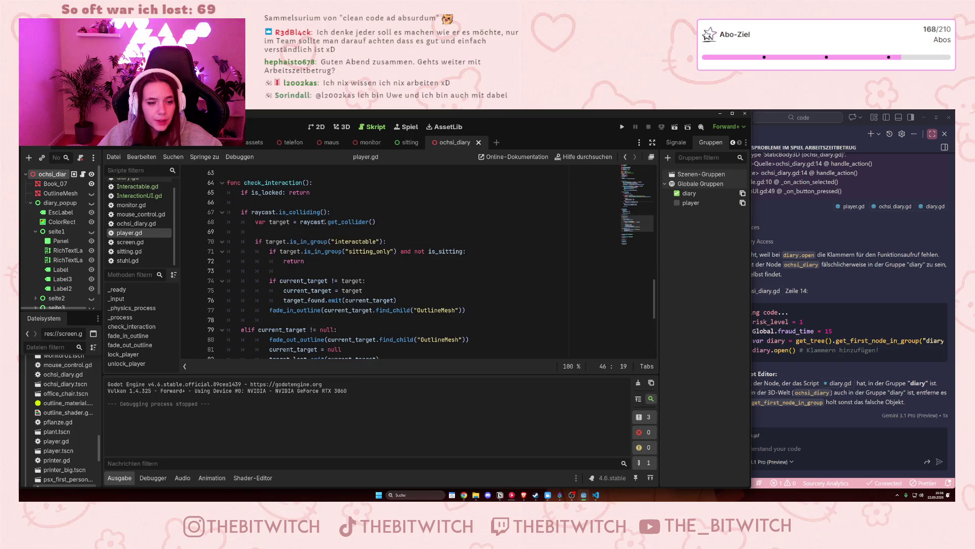
scroll(277, 215, up, 13)
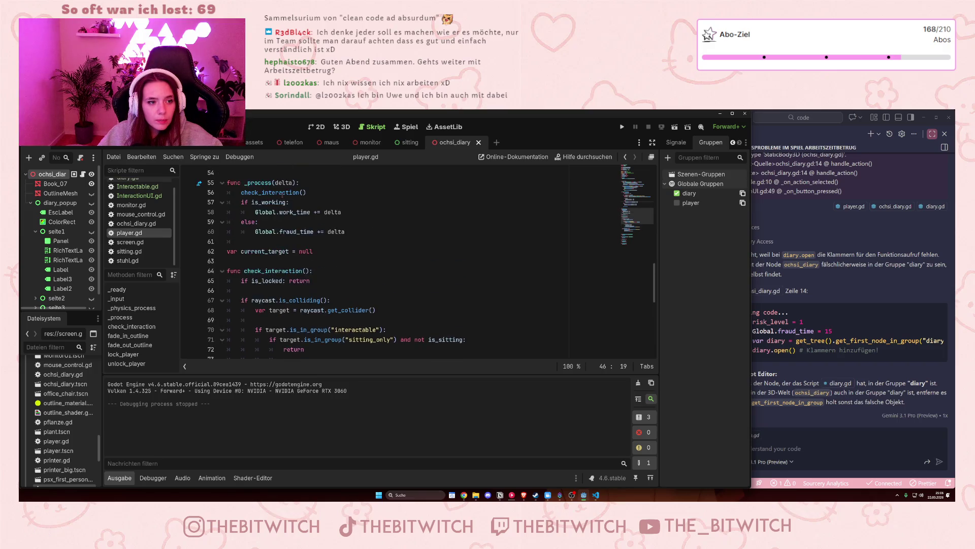
scroll(282, 208, up, 6)
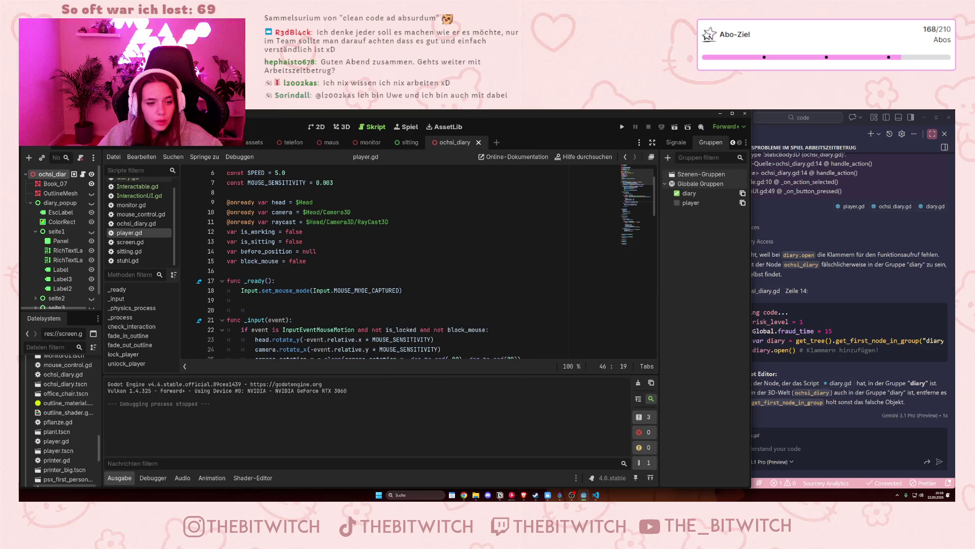
scroll(378, 260, down, 3)
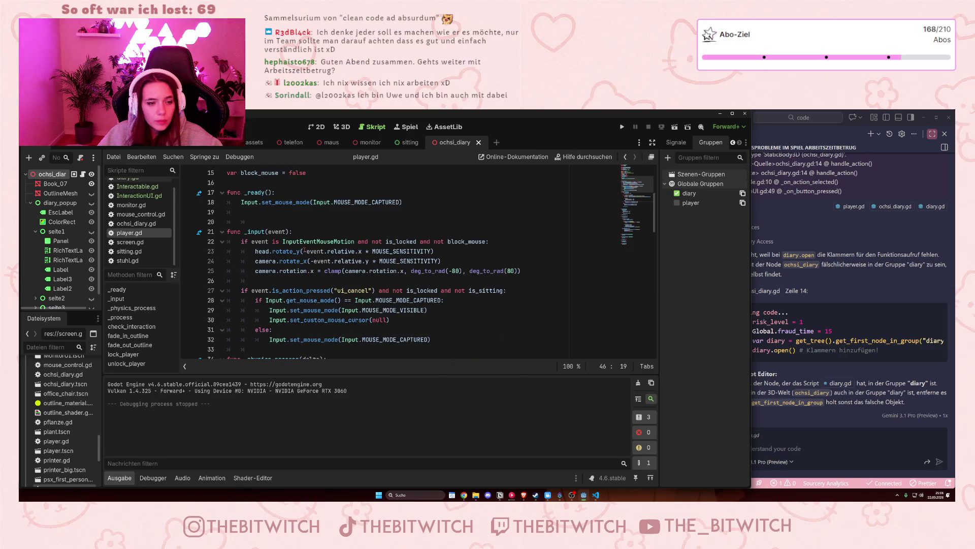
scroll(317, 249, down, 2)
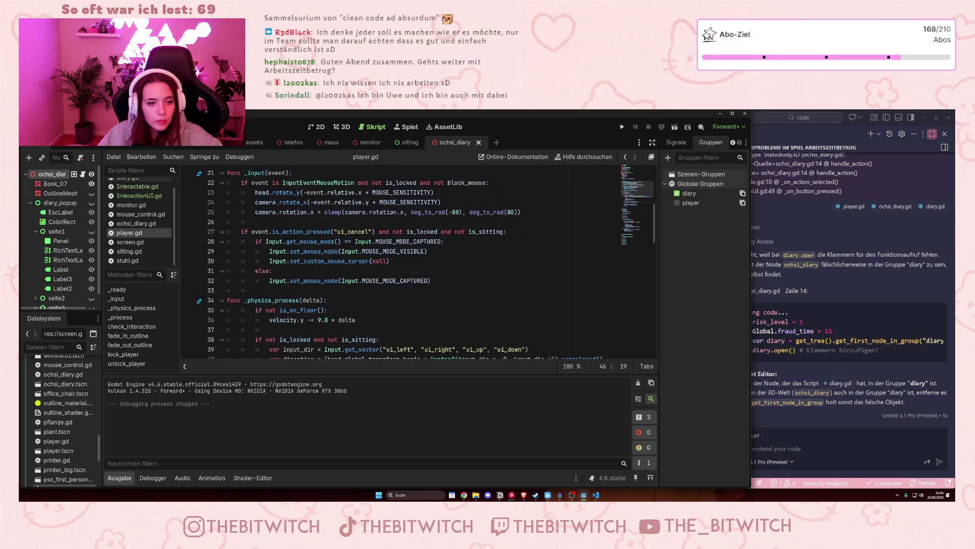
scroll(307, 261, down, 2)
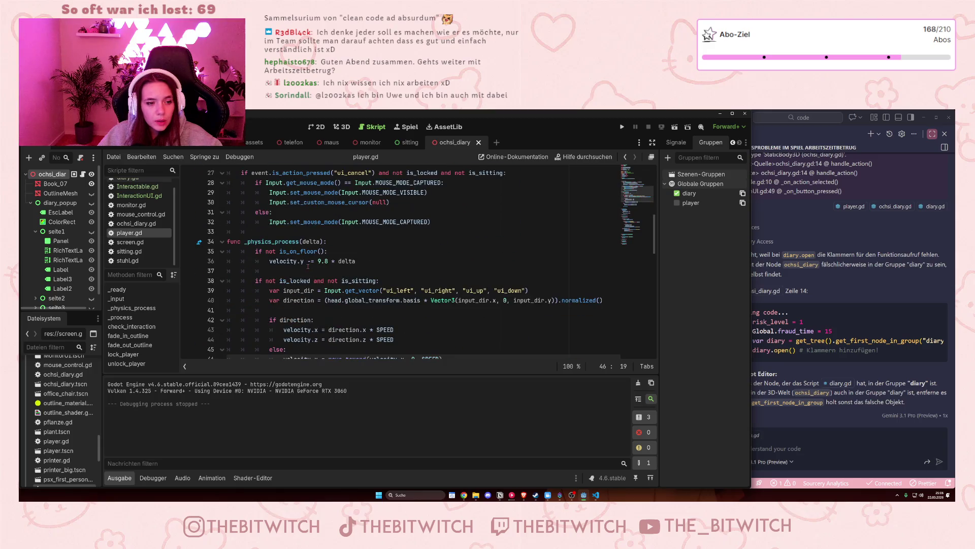
scroll(292, 246, down, 2)
double_click(295, 222)
click(332, 222)
shift+click(385, 224)
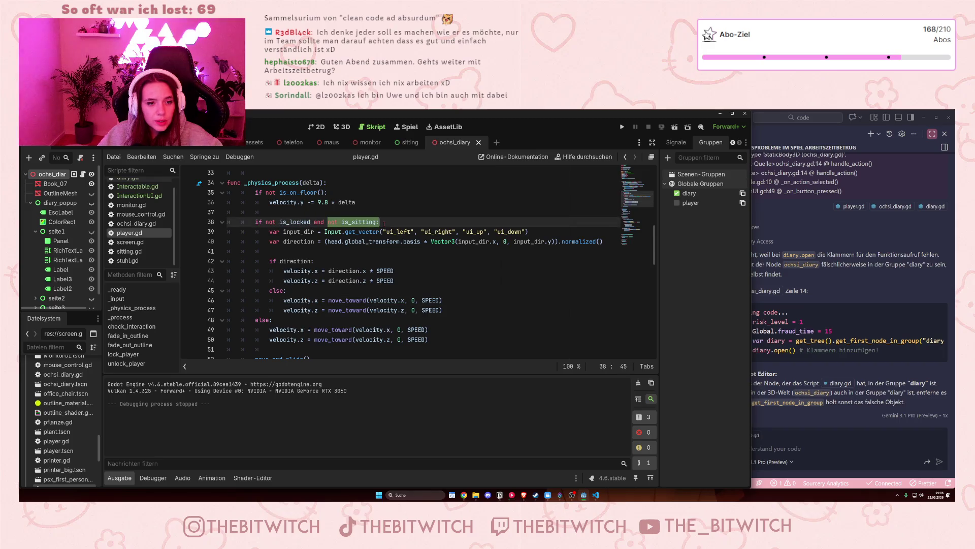
click(385, 223)
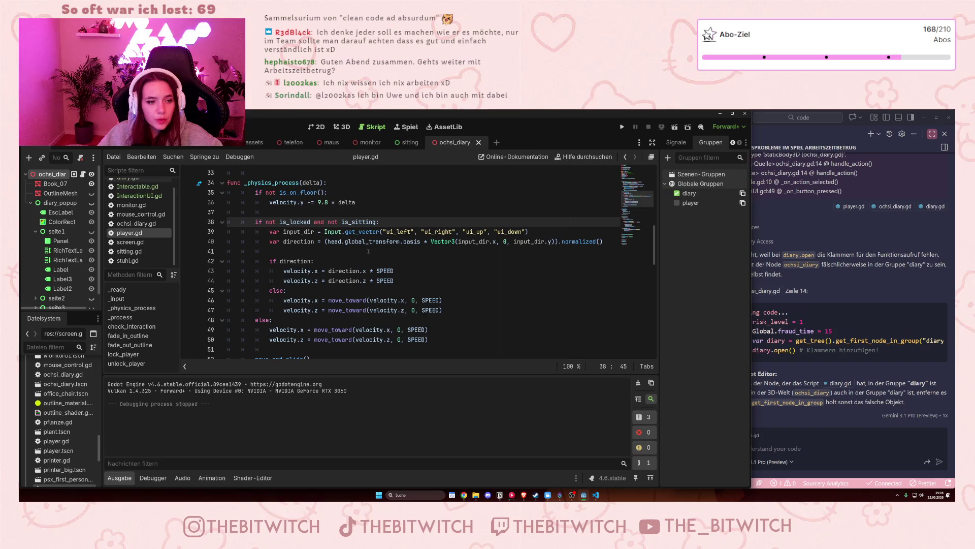
scroll(305, 239, up, 2)
scroll(337, 252, down, 1)
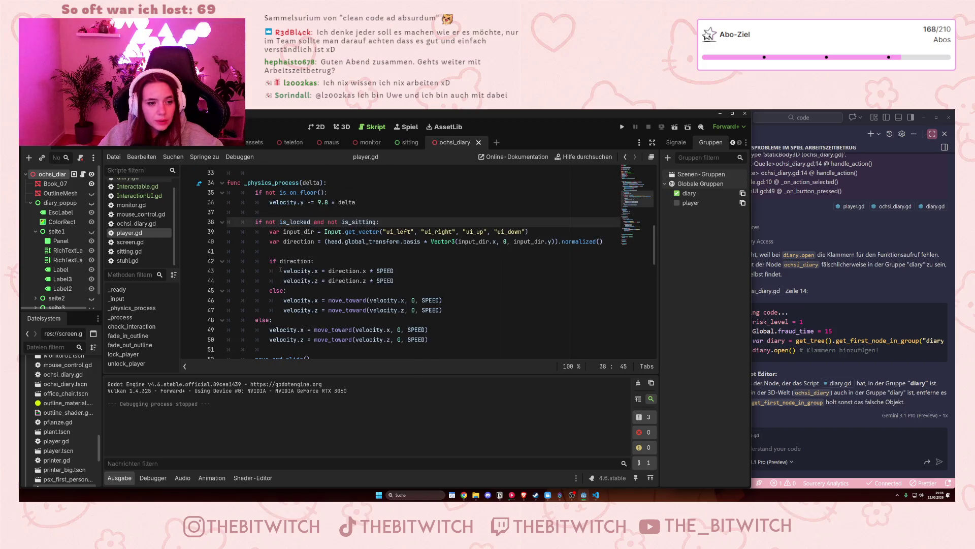
scroll(271, 299, down, 1)
drag(272, 300, 331, 310)
click(331, 310)
scroll(335, 303, up, 1)
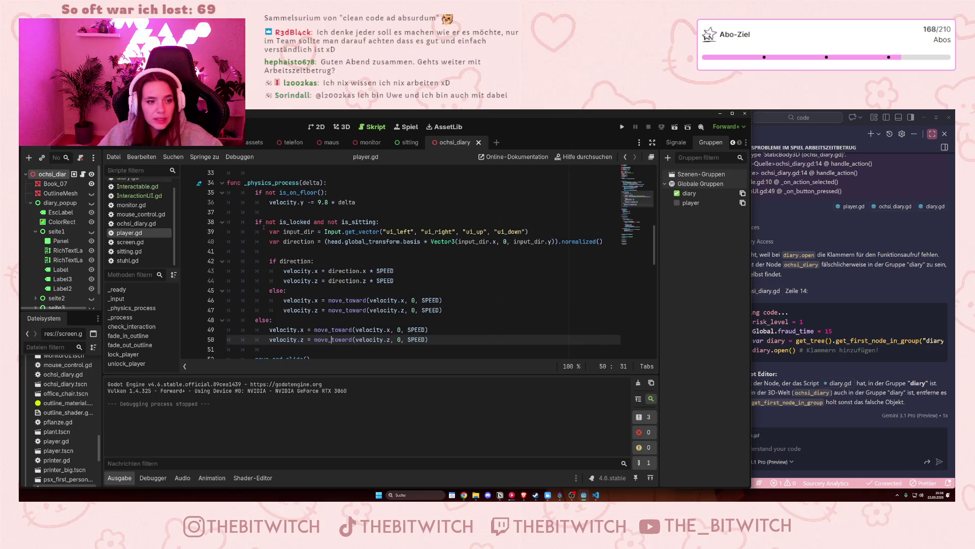
scroll(345, 269, down, 3)
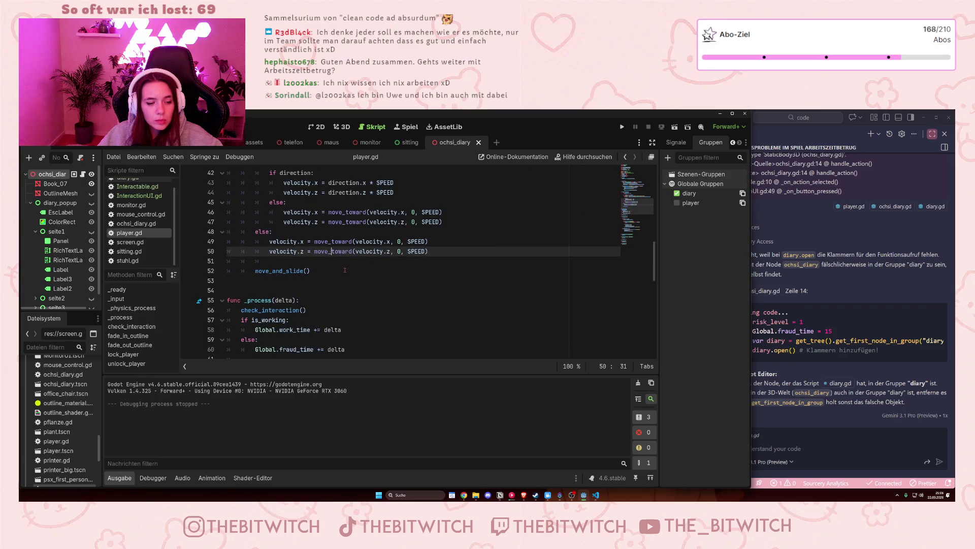
scroll(345, 270, down, 2)
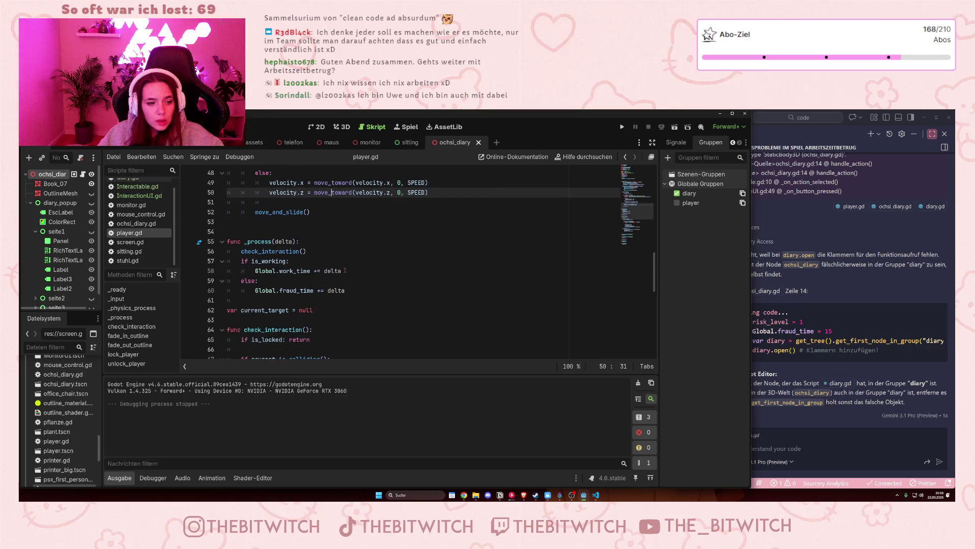
scroll(345, 270, down, 1)
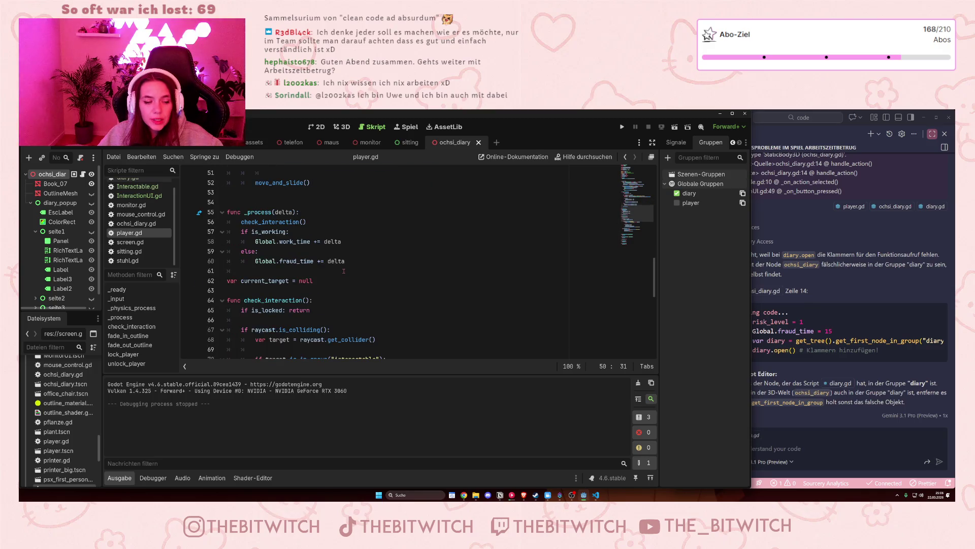
scroll(344, 271, down, 2)
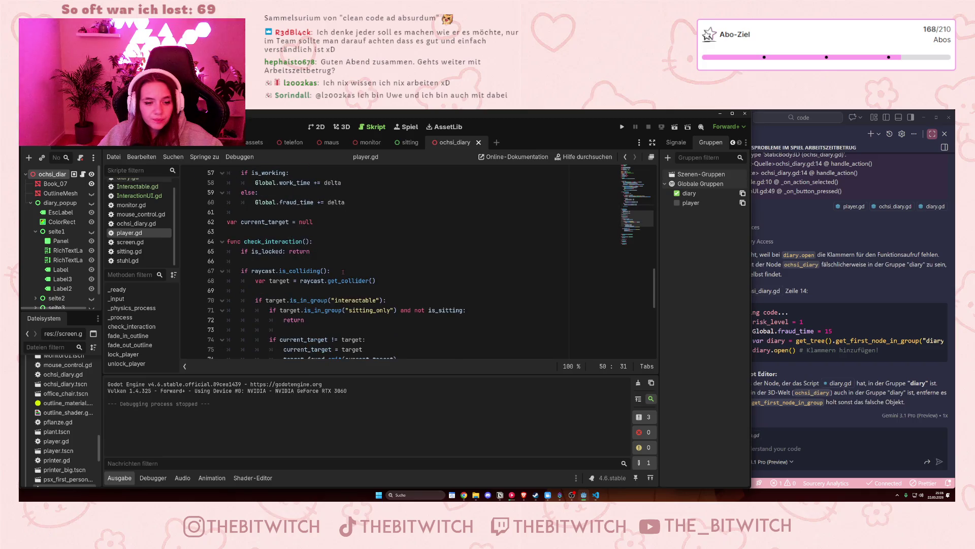
scroll(343, 272, down, 2)
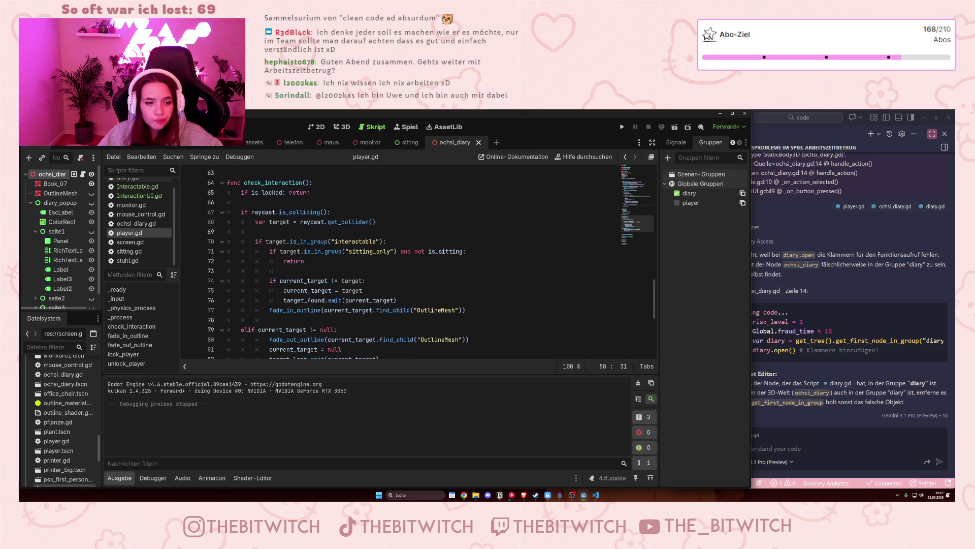
scroll(343, 272, down, 5)
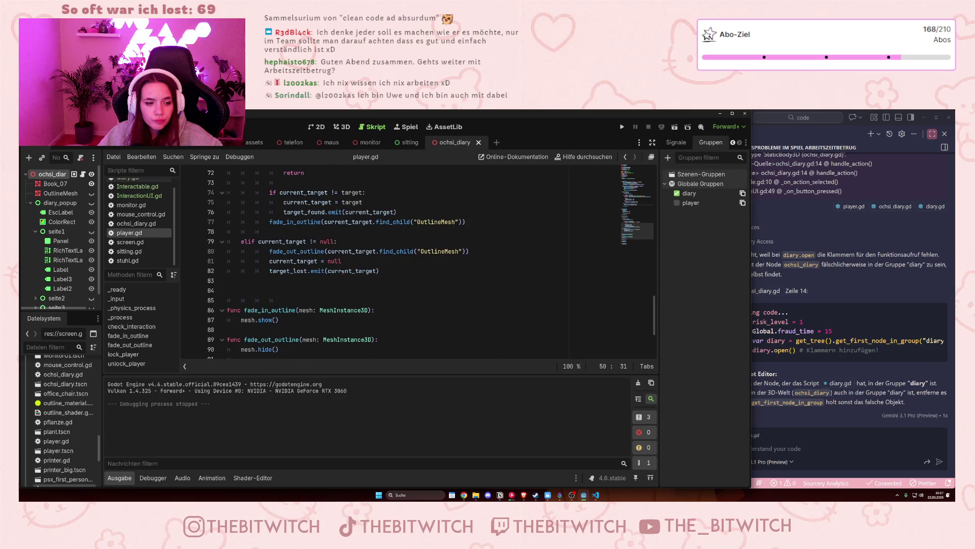
scroll(341, 272, up, 8)
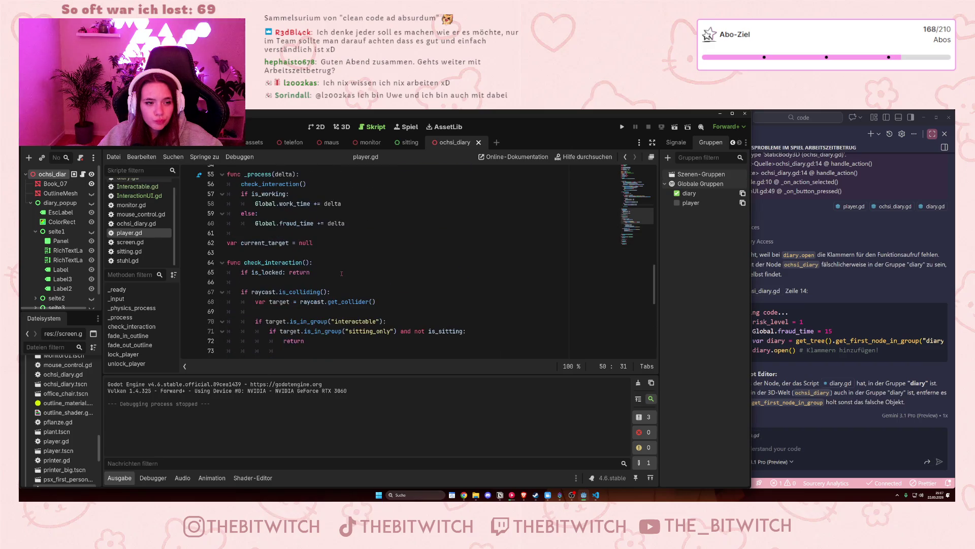
scroll(311, 318, up, 8)
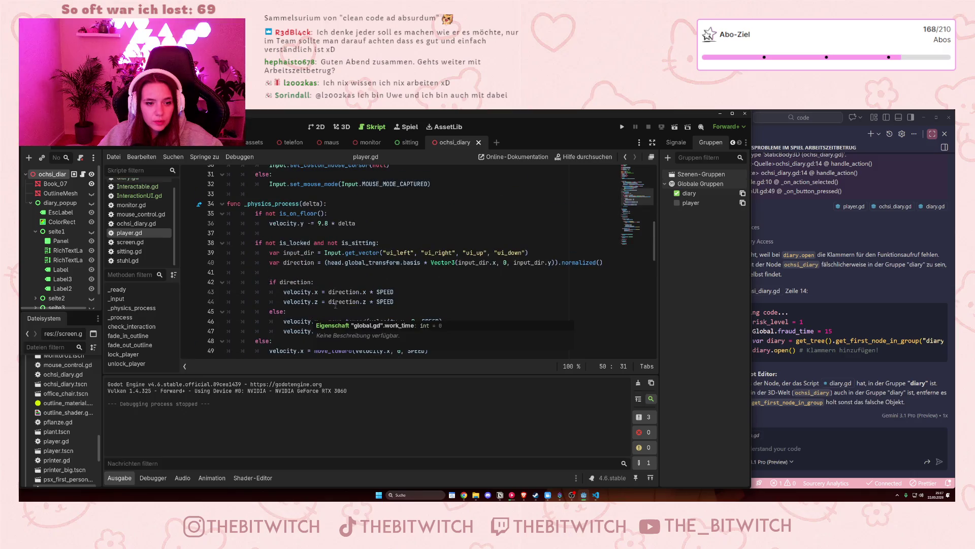
scroll(398, 275, down, 1)
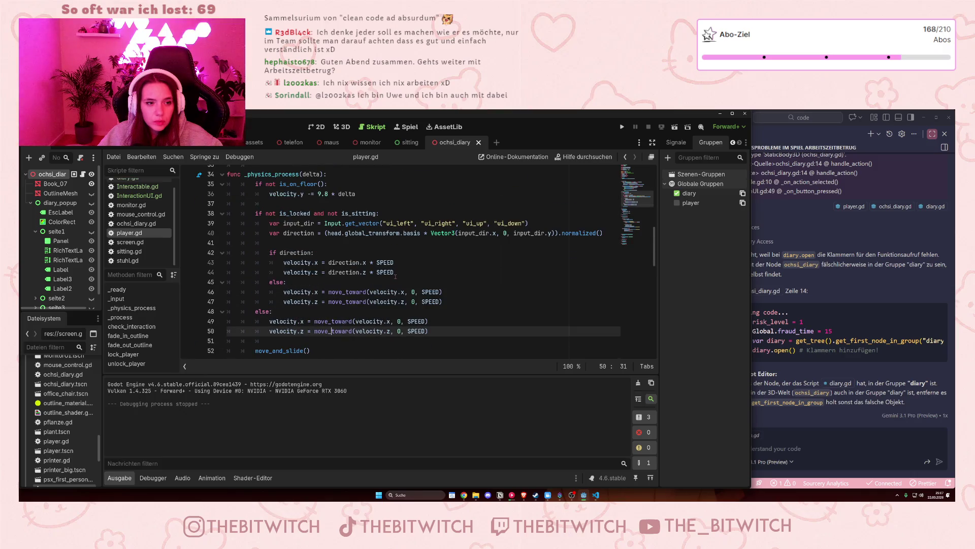
scroll(395, 275, up, 3)
scroll(395, 277, up, 2)
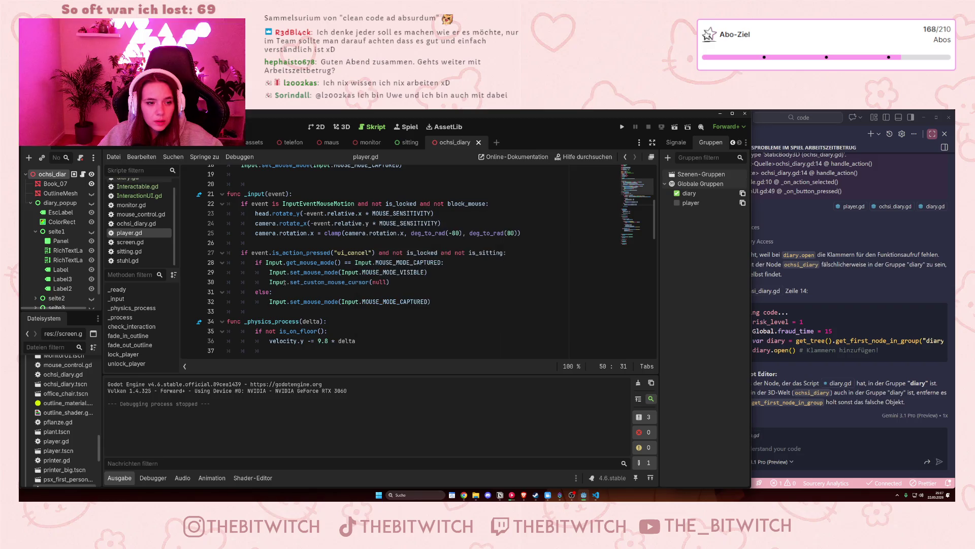
mouse_move(268, 273)
mouse_down()
mouse_move(401, 274)
mouse_move(398, 284)
mouse_move(434, 273)
mouse_up()
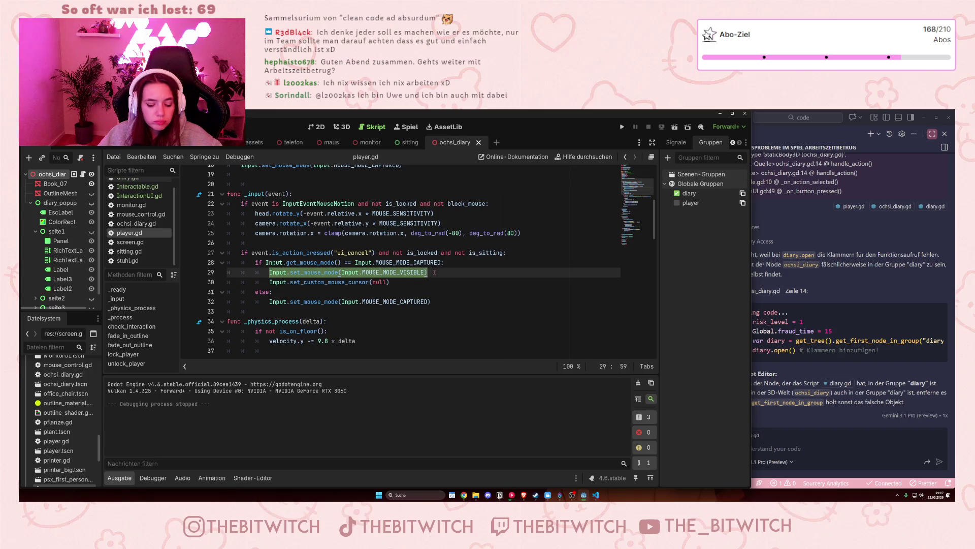
drag(270, 302, 440, 301)
key(ctrl+c)
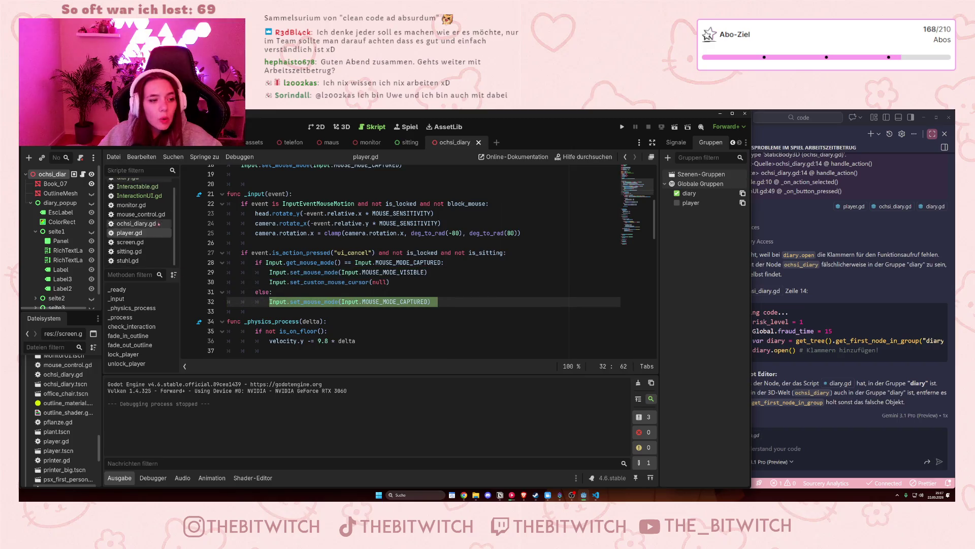
scroll(148, 188, up, 1)
Paste the mouse-capture call after player.lock_player() in diary.gd's open() and save.
click(148, 187)
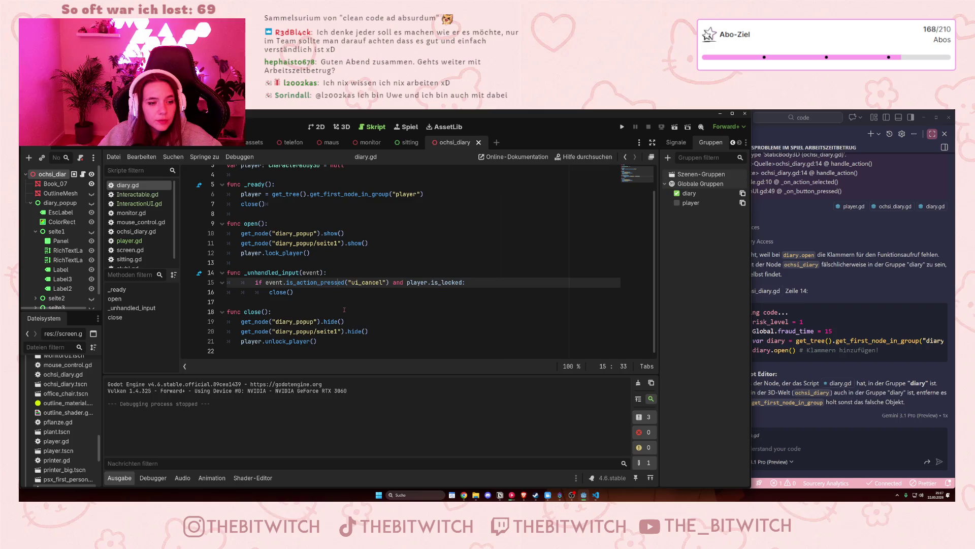
click(341, 257)
key(Return)
key(ctrl+v)
click(457, 283)
key(ctrl+s)
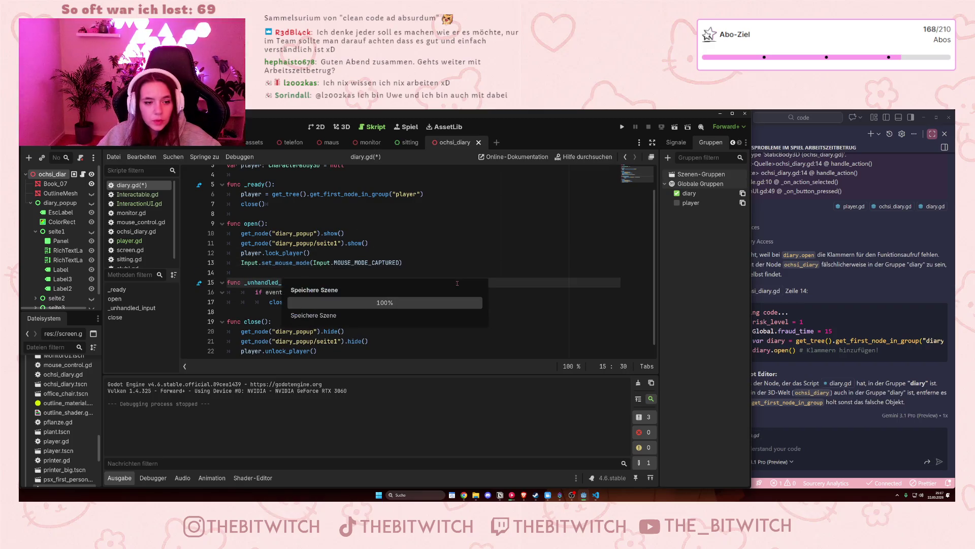
Add Input.set_mouse_mode(Input.MOUSE_MODE_VISIBLE) to close(), save, and run with F5.
scroll(374, 301, down, 1)
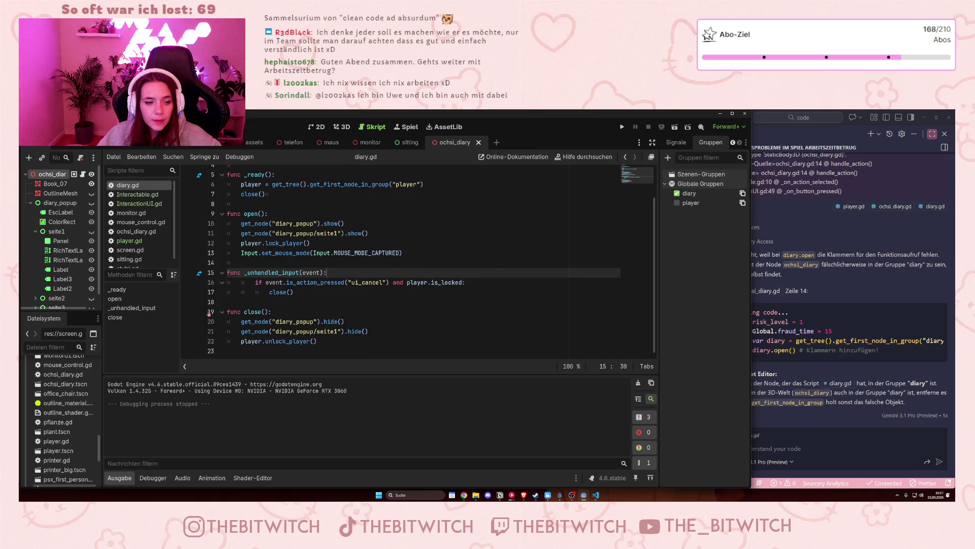
click(355, 341)
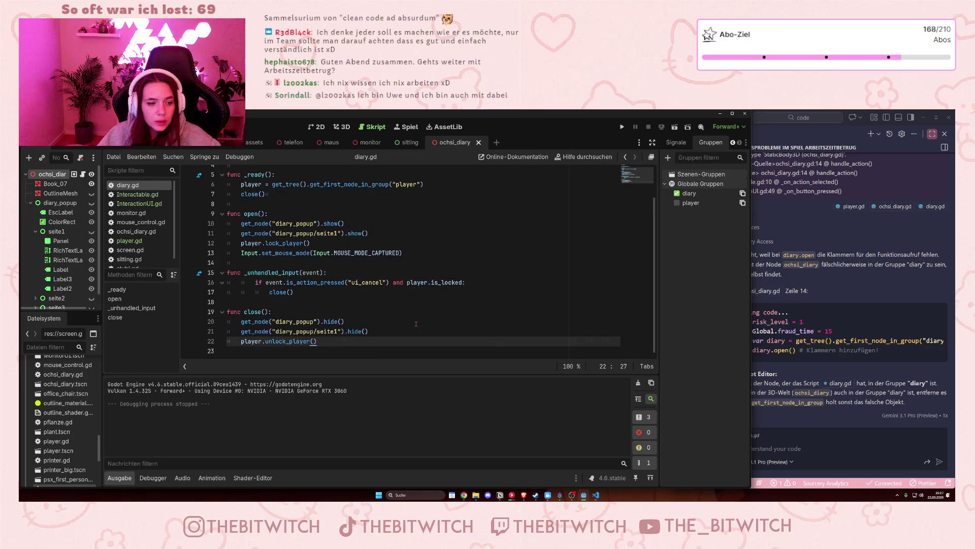
key(Return)
key(ctrl+v)
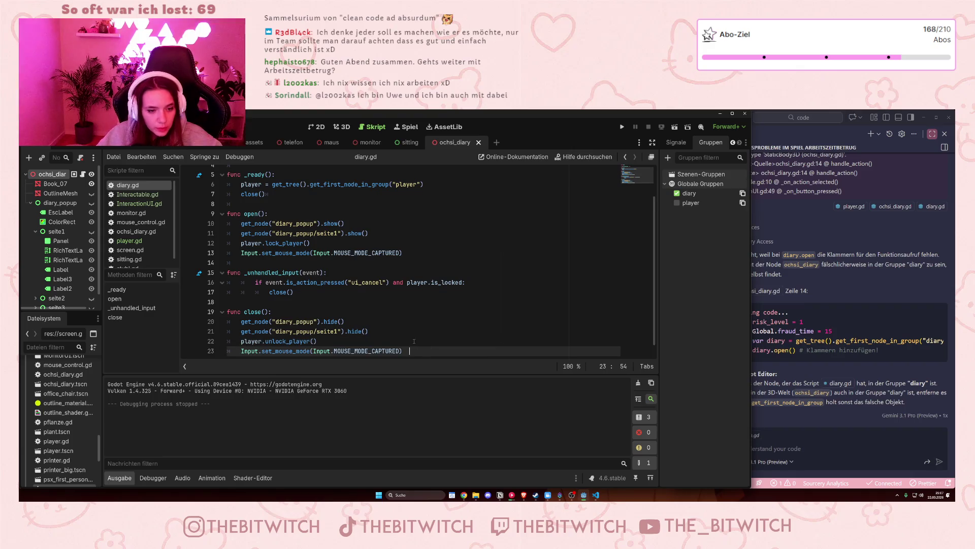
key(BackSpace)
key(BackSpace)
key(BackSpace)
text(V)
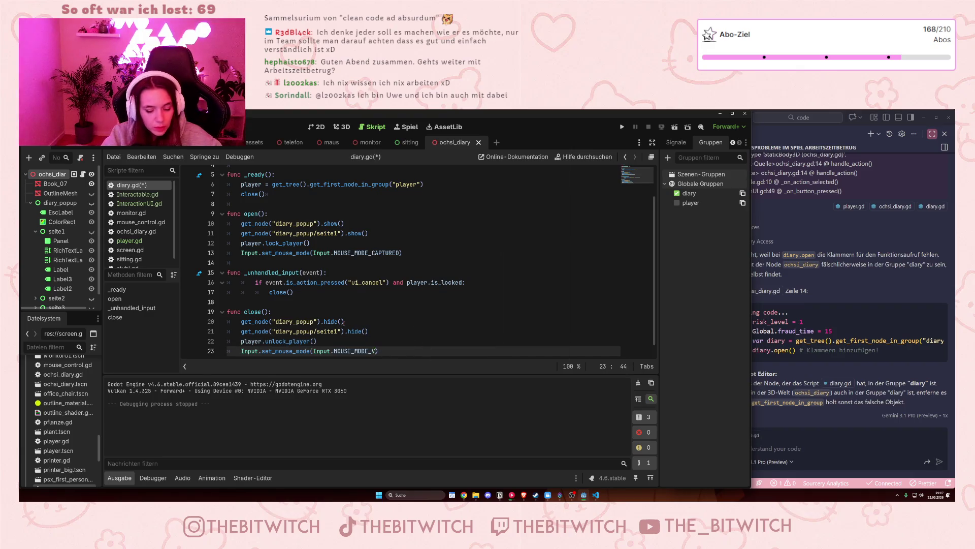
text(I)
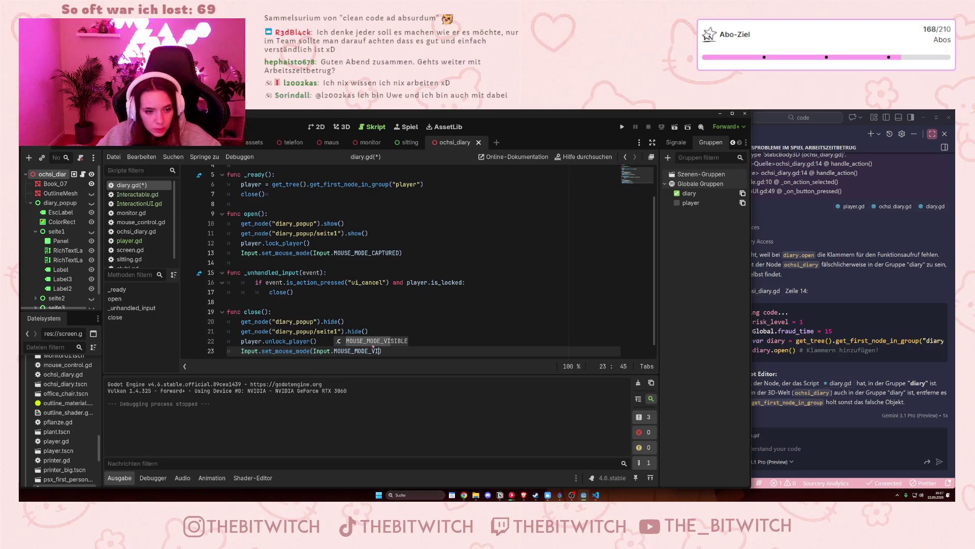
scroll(373, 347, up, 1)
scroll(385, 341, down, 1)
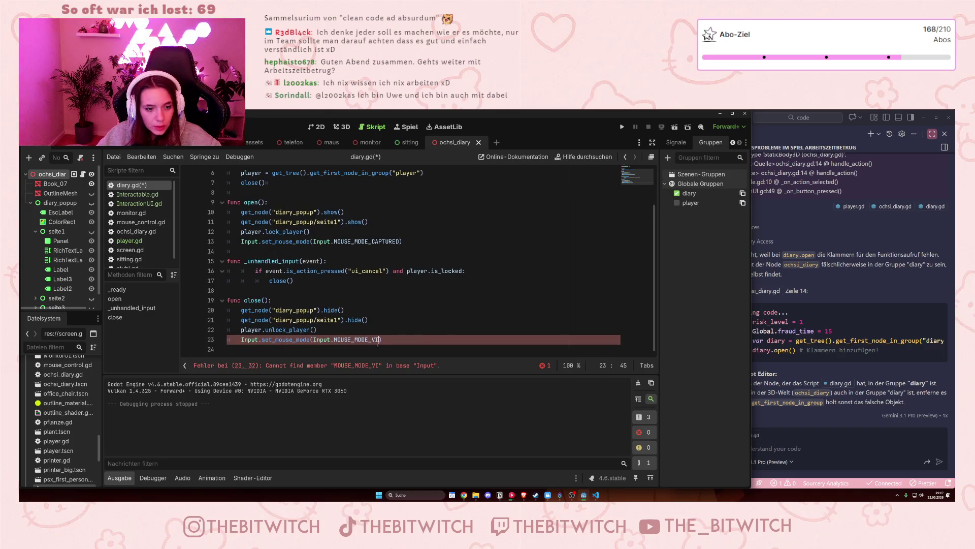
text(SIBLE)
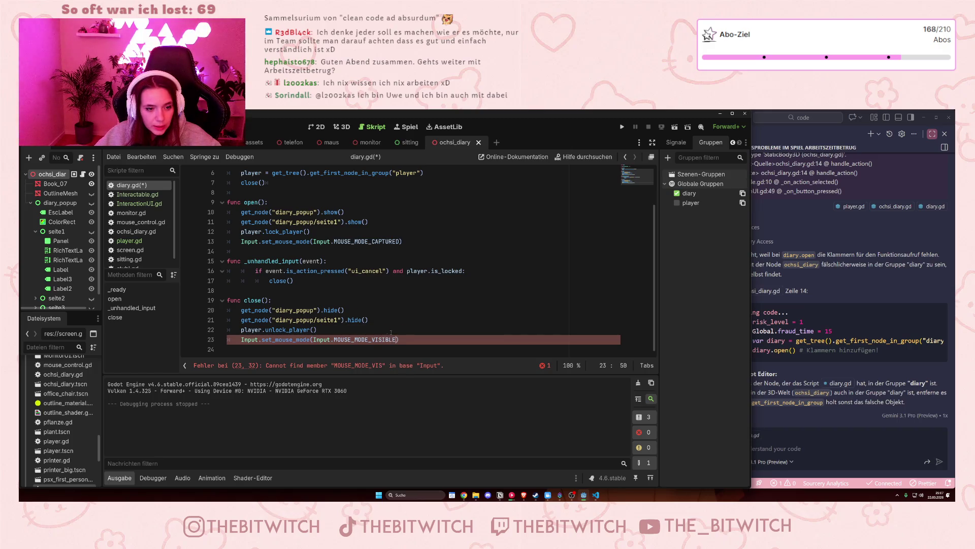
key(Return)
key(Up)
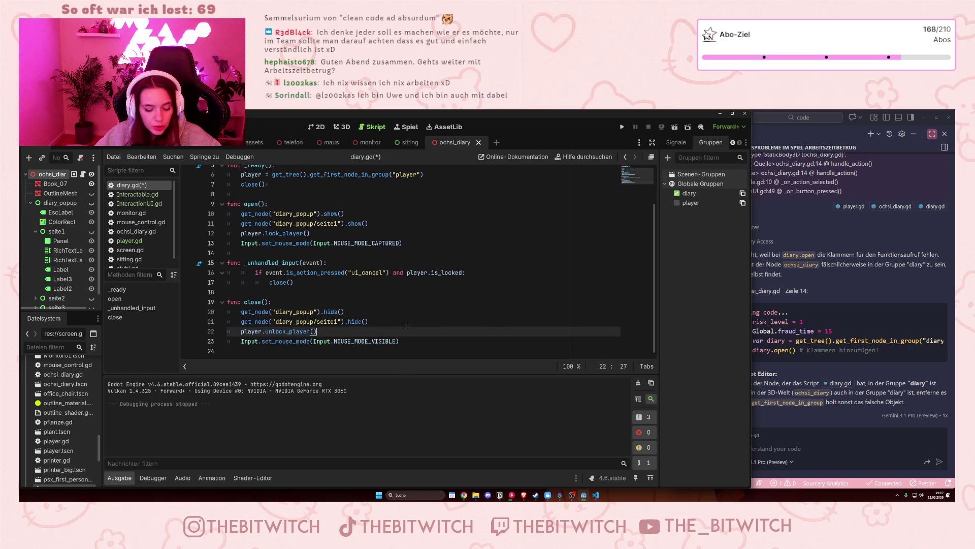
key(ctrl+s)
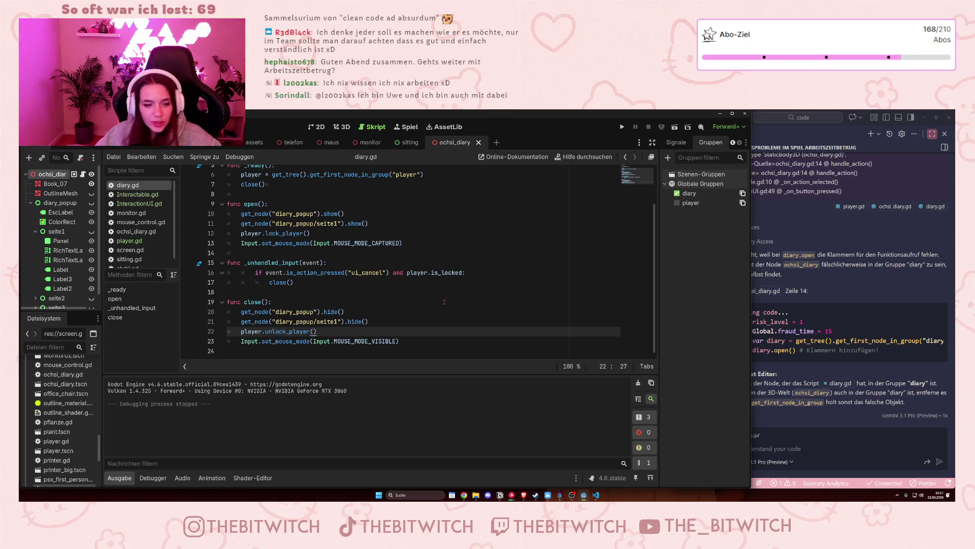
key(F5)
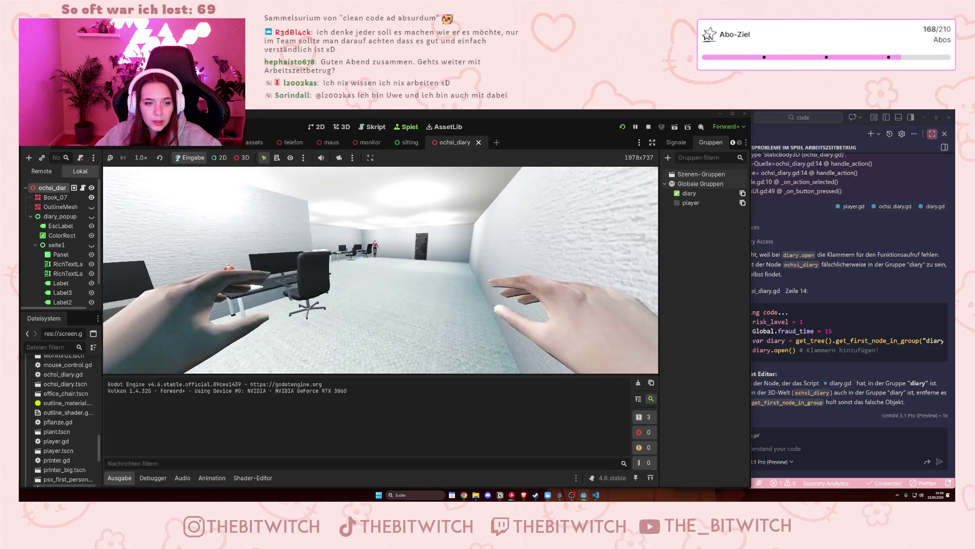
Walk to the desk and read the diary to open its popup, then stop with F8.
key(w)
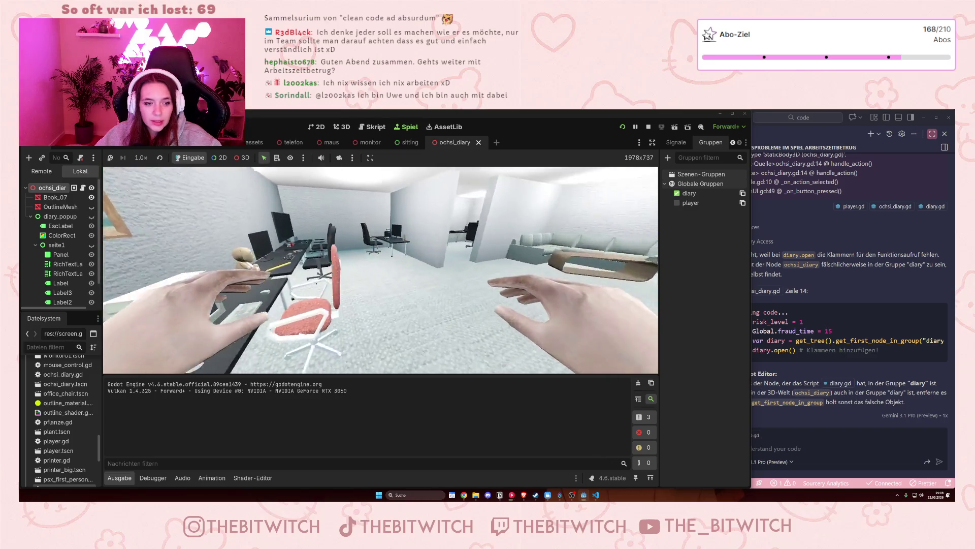
key(w)
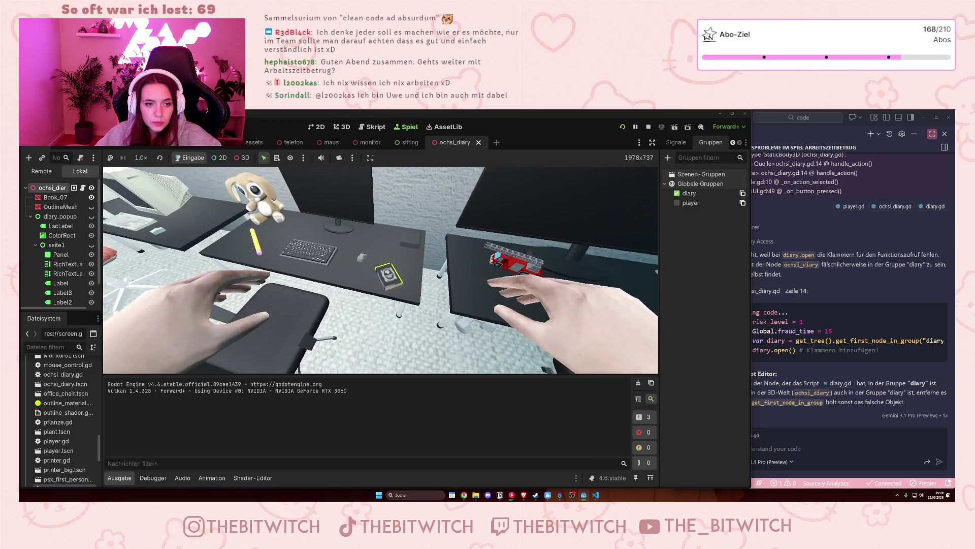
key(e)
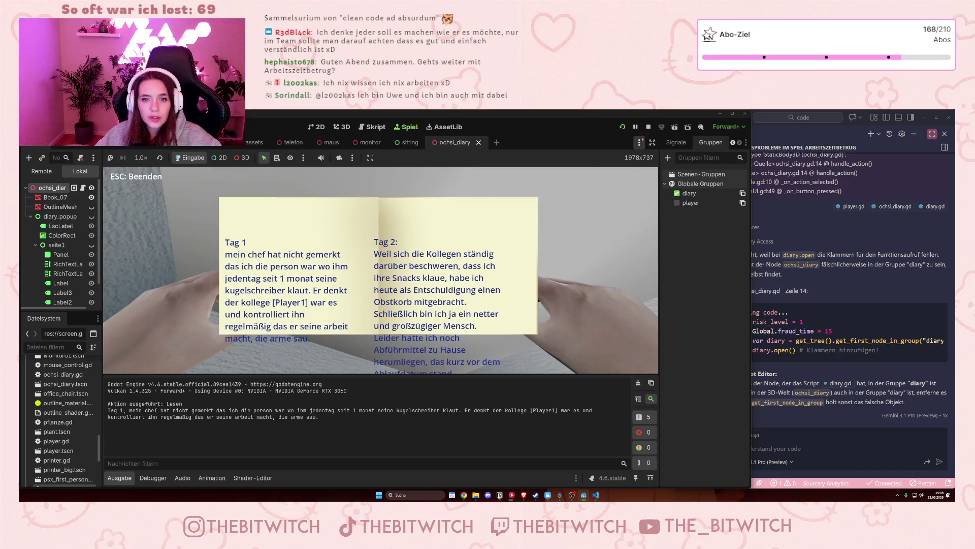
key(F8)
Restart the game, choose Lesen on the diary to show Tag 1 and Tag 2, then stop.
key(F5)
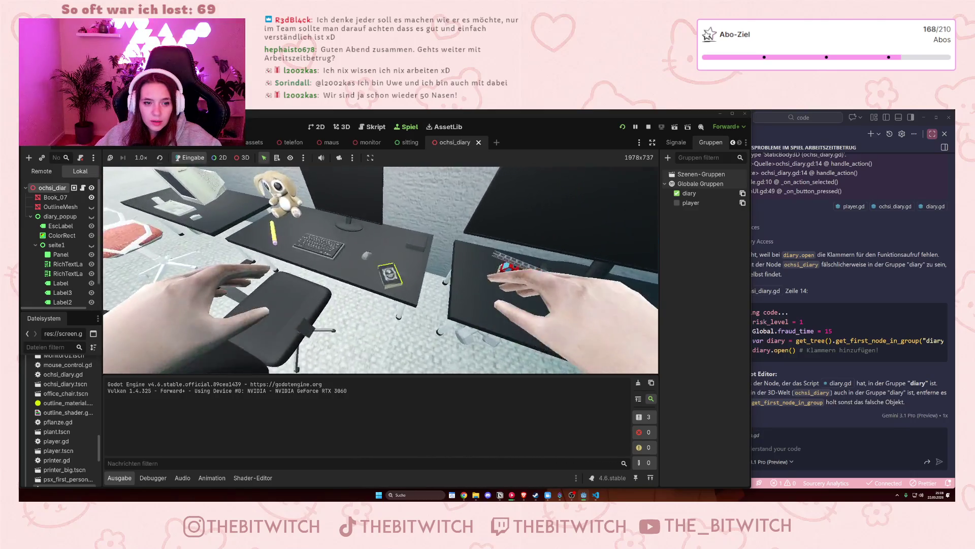
key(e)
key(ctrl)
key(ctrl)
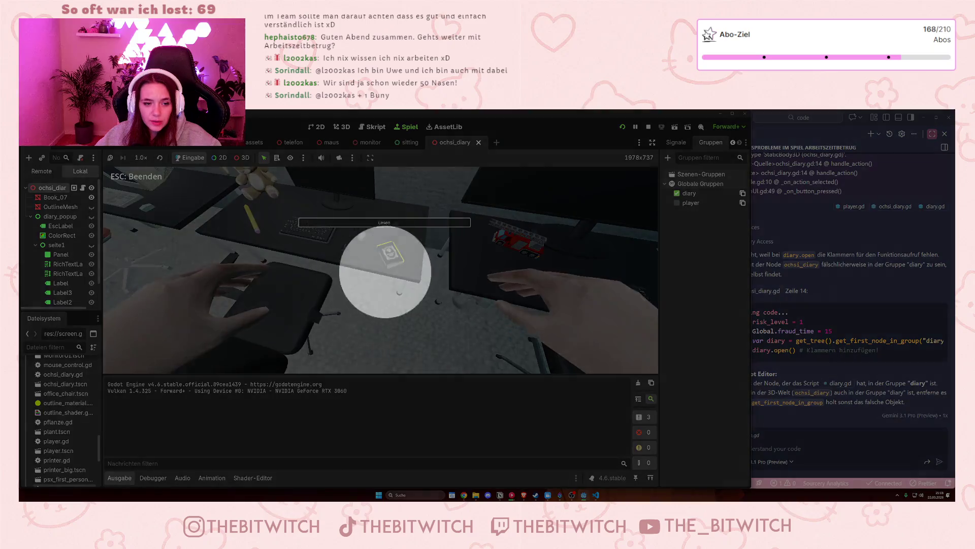
key(Return)
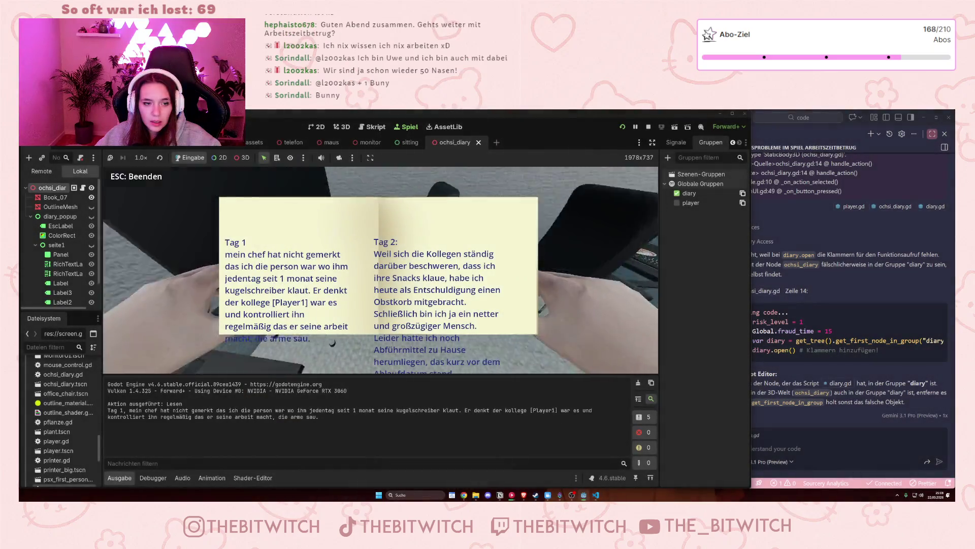
key(ctrl)
key(ctrl)
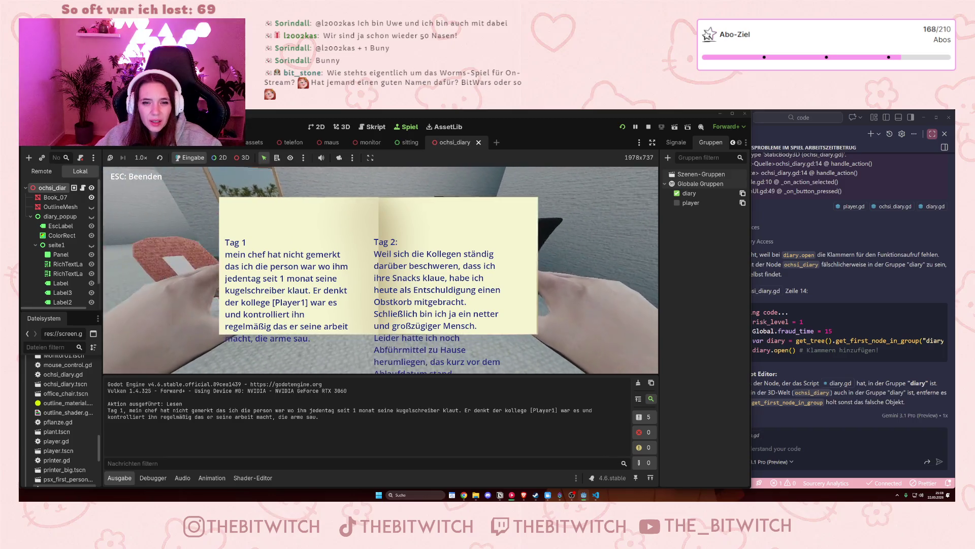
click(649, 126)
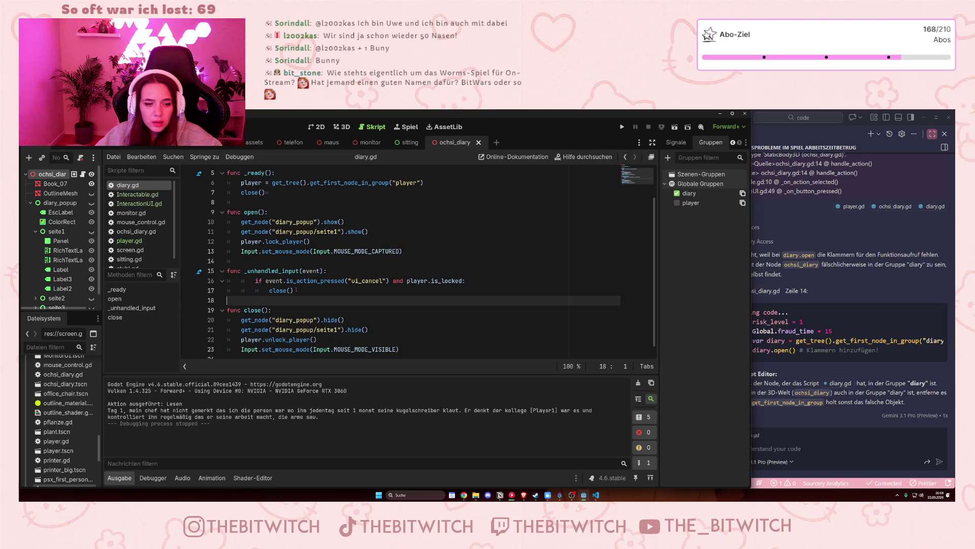
Leave the Godot diary script for HackHub, showing the 2026 Roadmap news popup, page 1 of 3.
mouse_move(296, 285)
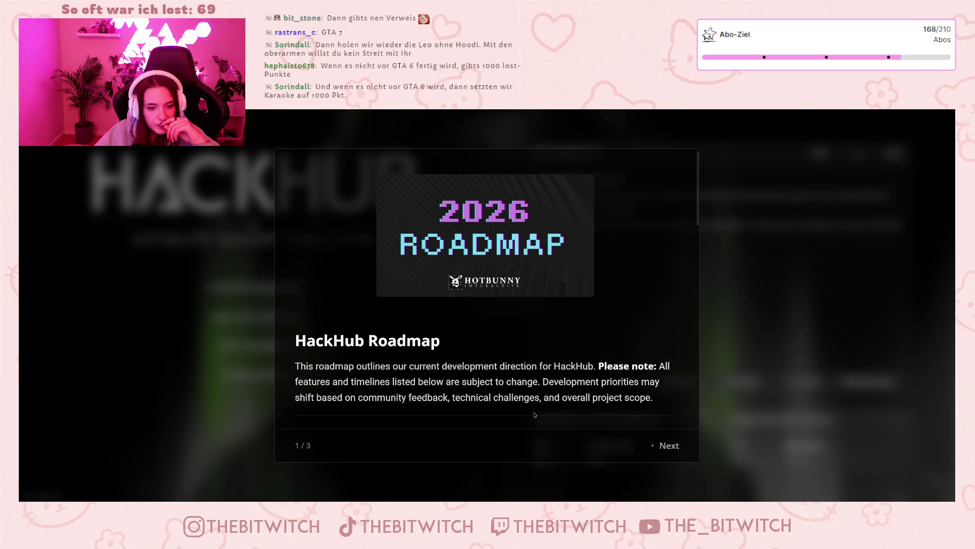
Read the Update 0.8.25 patch notes and Hotfix 0.8.25.10 notes, then close the news popup.
click(669, 445)
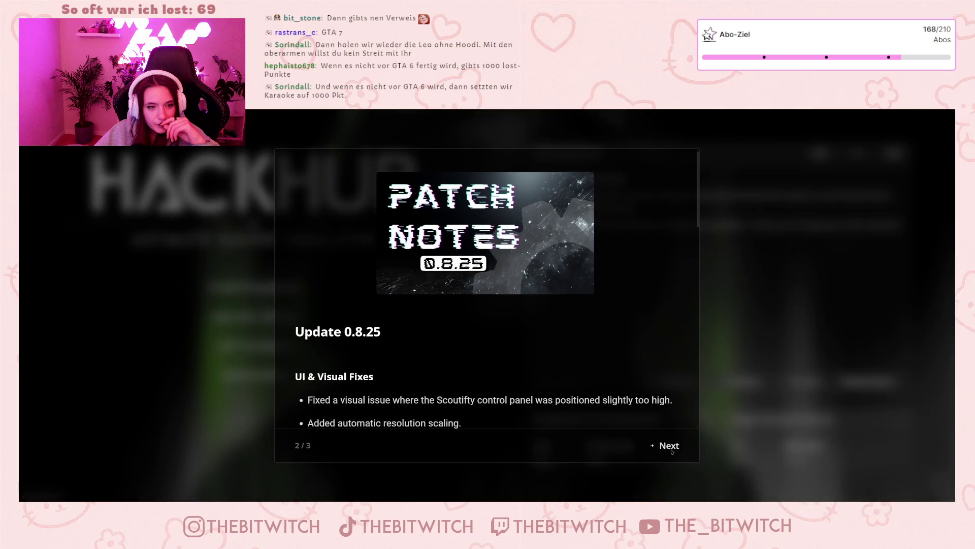
scroll(473, 390, down, 2)
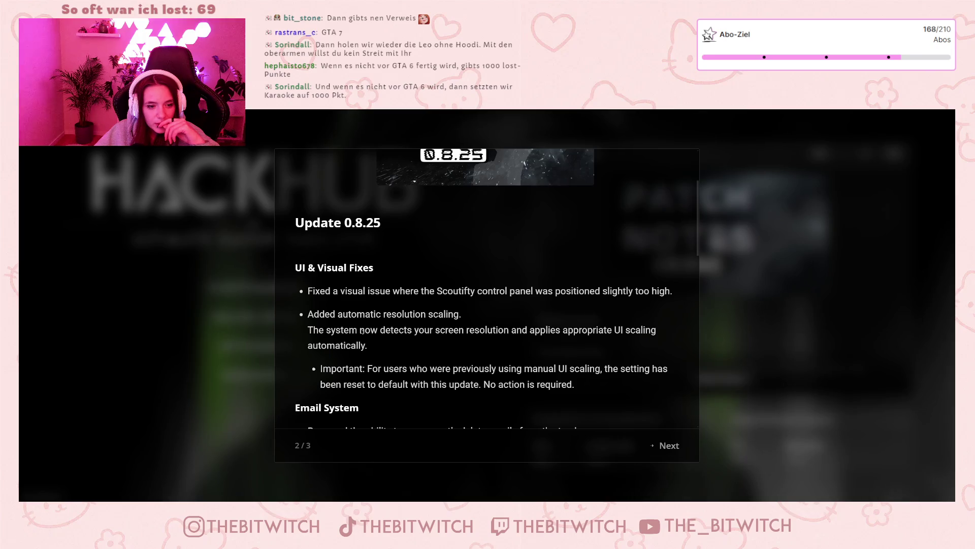
scroll(362, 331, down, 2)
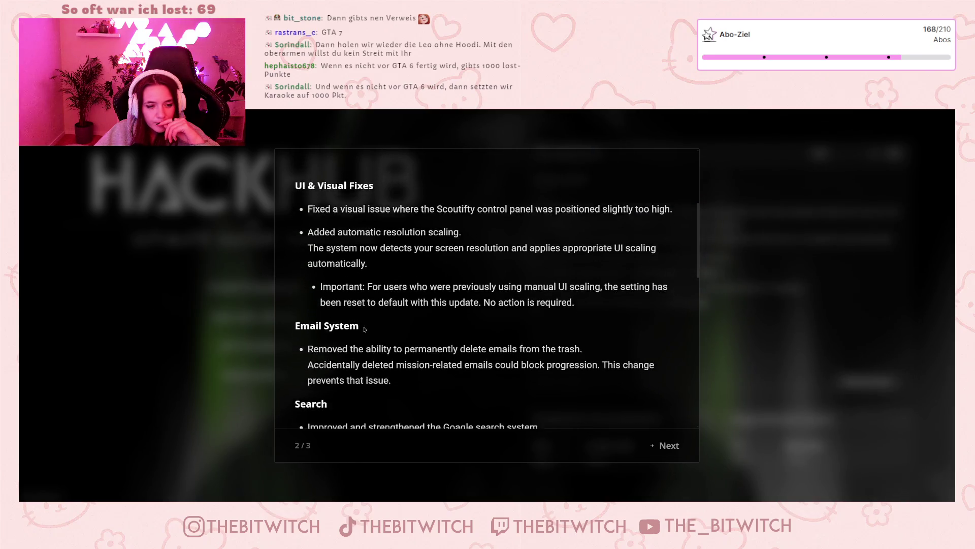
scroll(364, 329, down, 1)
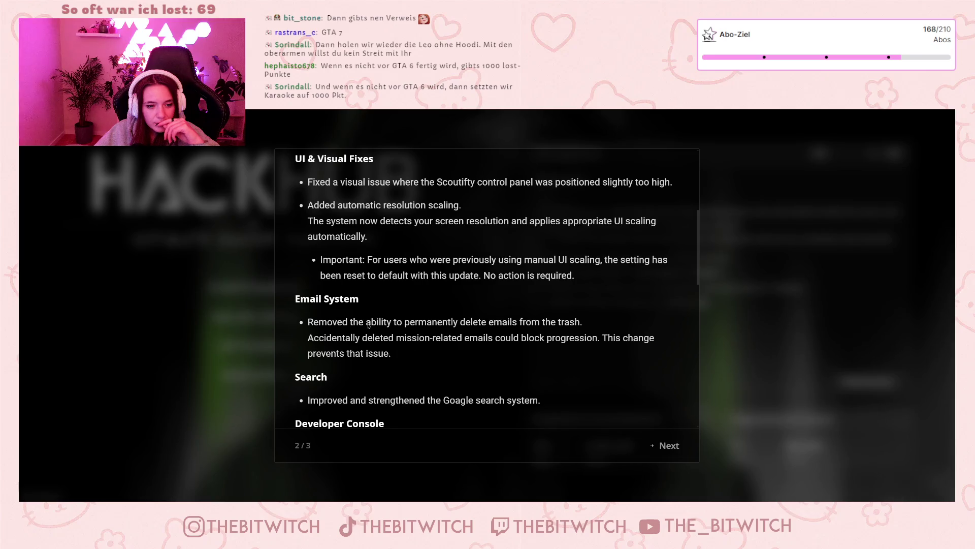
scroll(452, 349, down, 3)
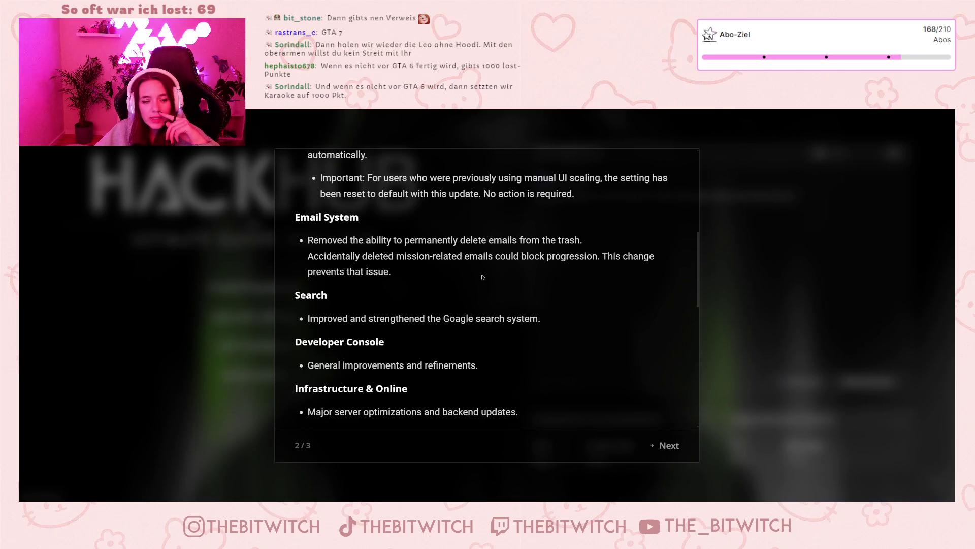
scroll(455, 244, down, 3)
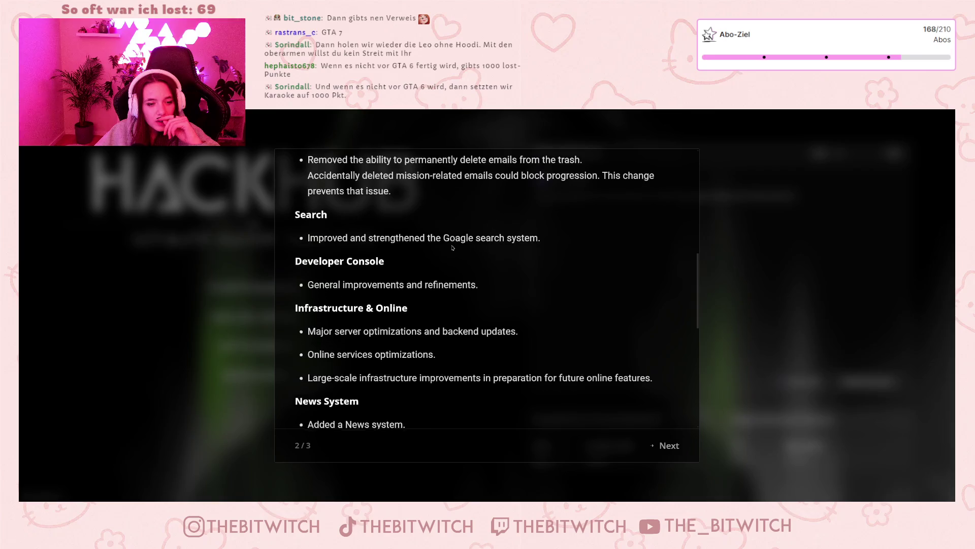
scroll(442, 258, down, 3)
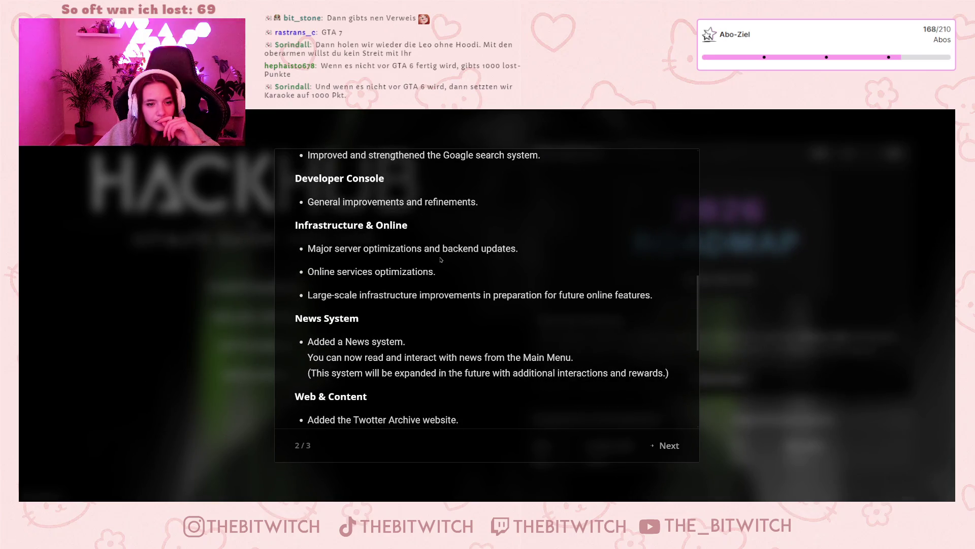
scroll(434, 262, down, 3)
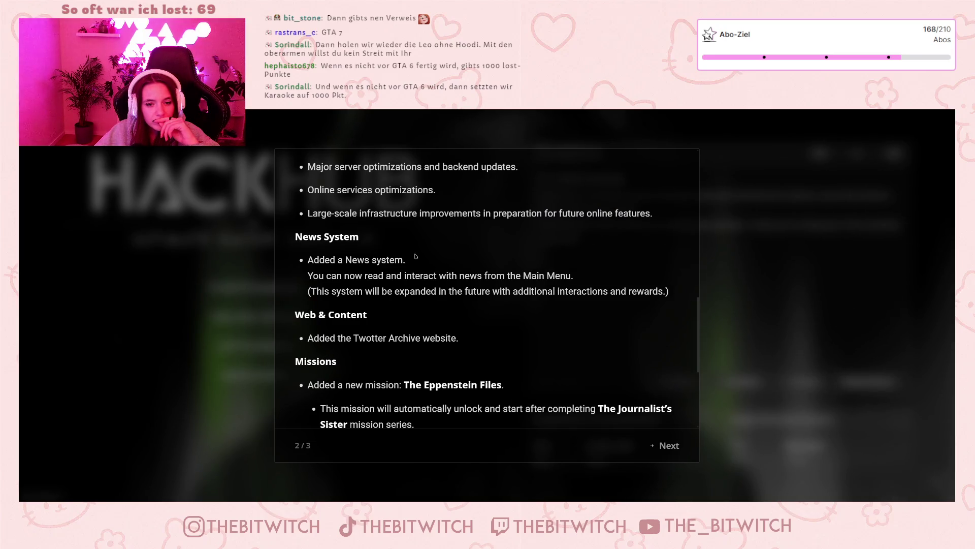
scroll(415, 256, down, 3)
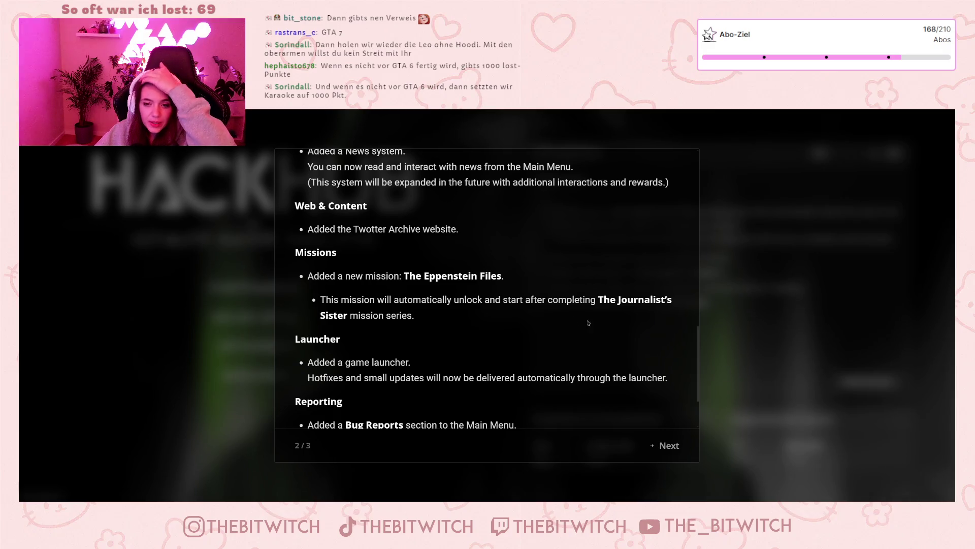
click(669, 445)
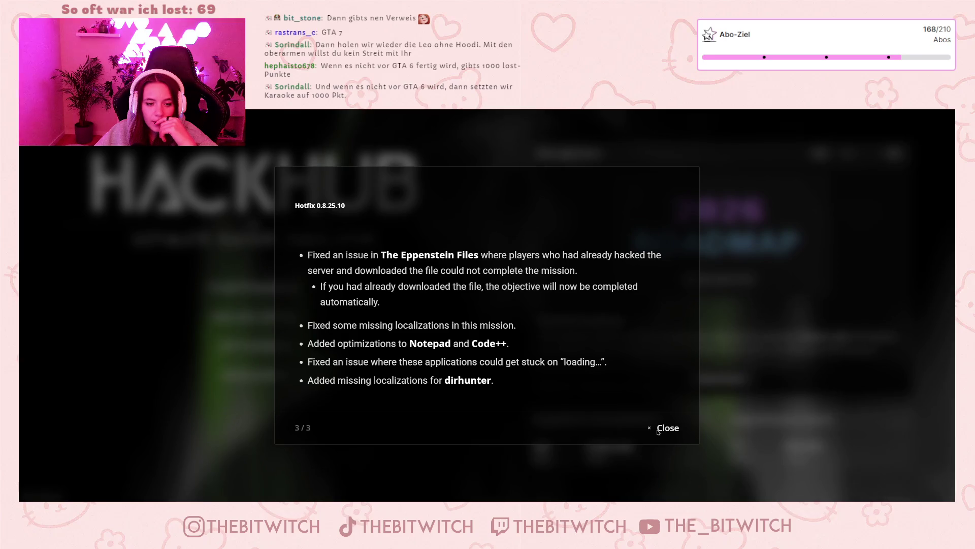
click(658, 431)
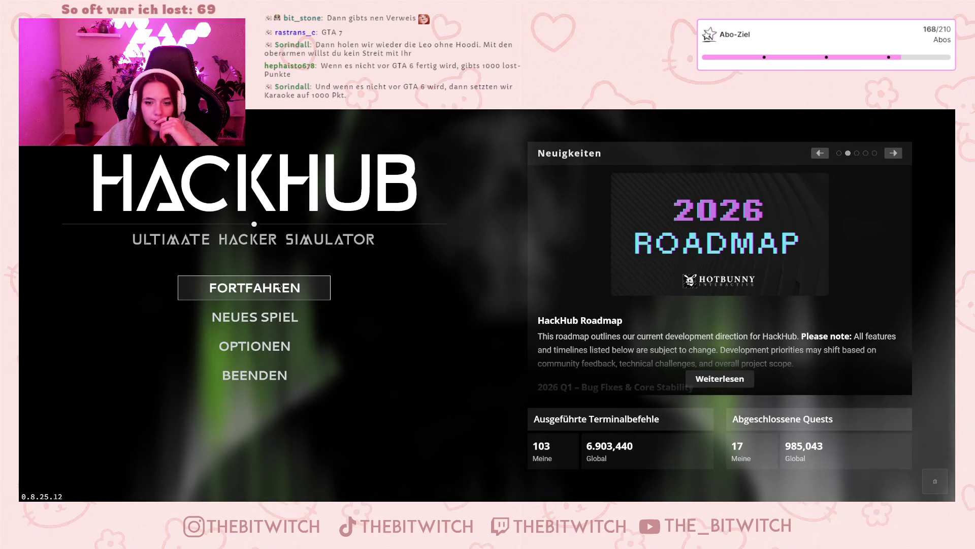
Resume the saved game, dismiss the update notice, and search Goagle for 'mail' in Firebear Browser.
click(279, 286)
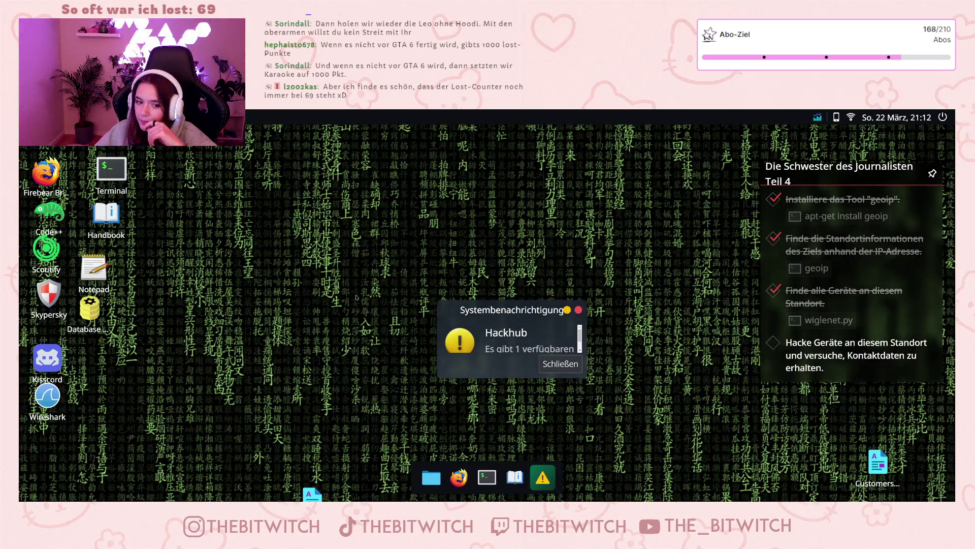
click(560, 363)
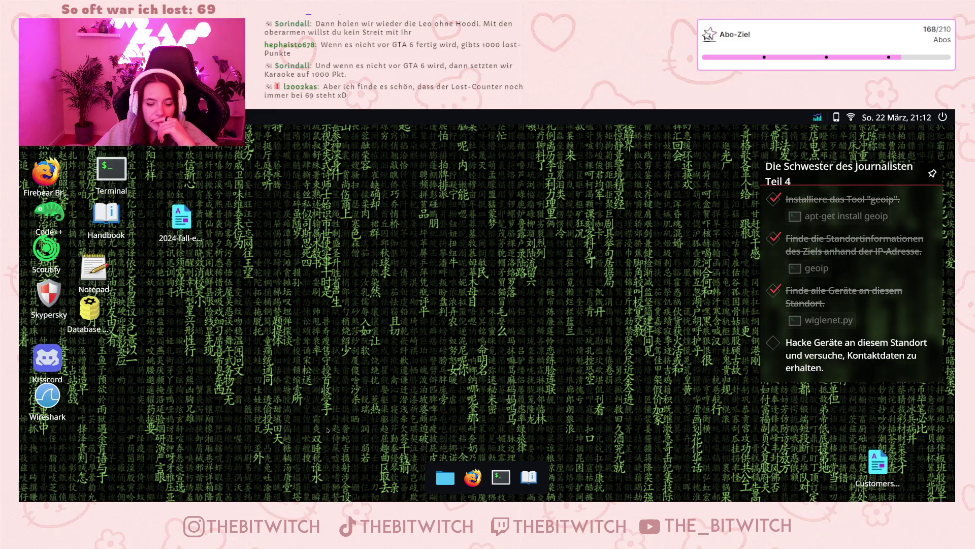
click(473, 478)
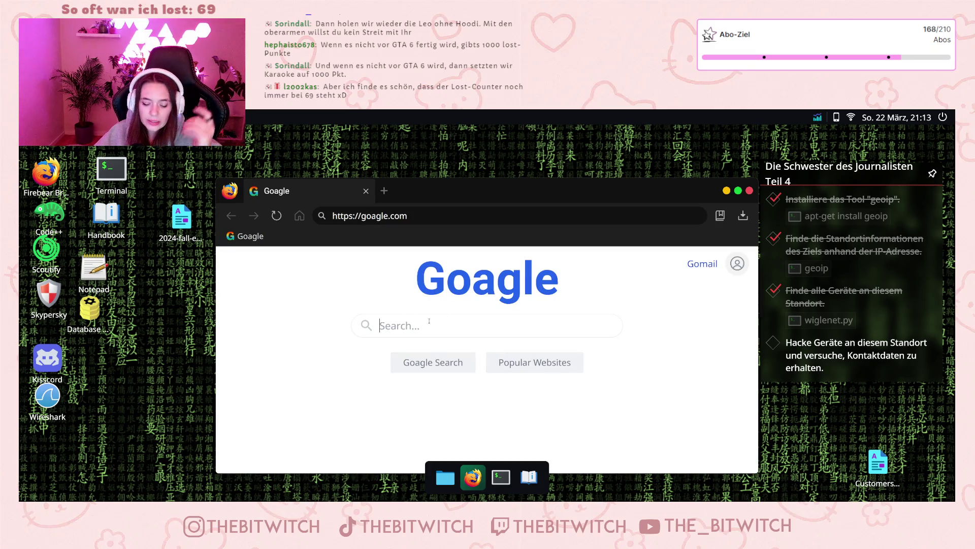
text(mail)
key(Return)
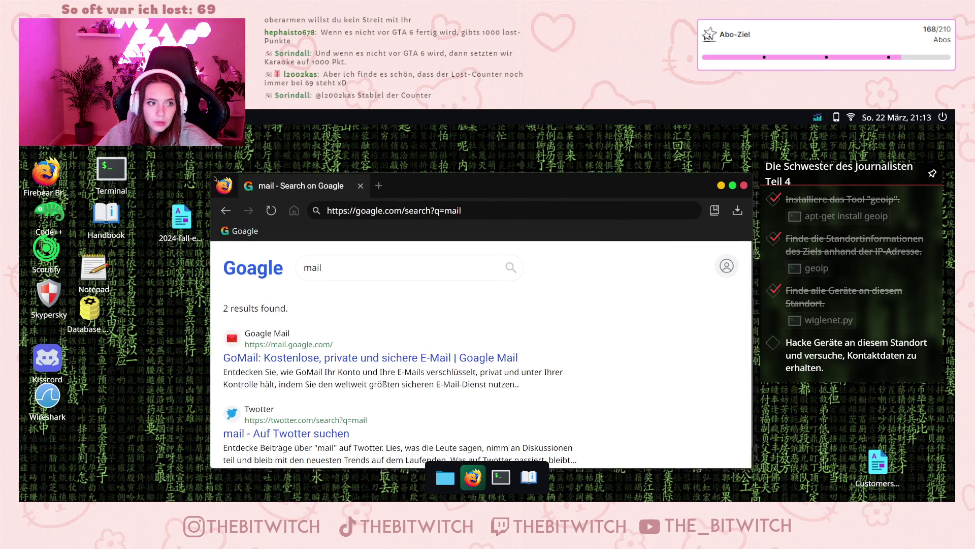
Move the browser up-left, enlarge it, open GoMail, and add a new Goagle tab.
drag(218, 182, 187, 154)
drag(720, 446, 773, 455)
click(292, 344)
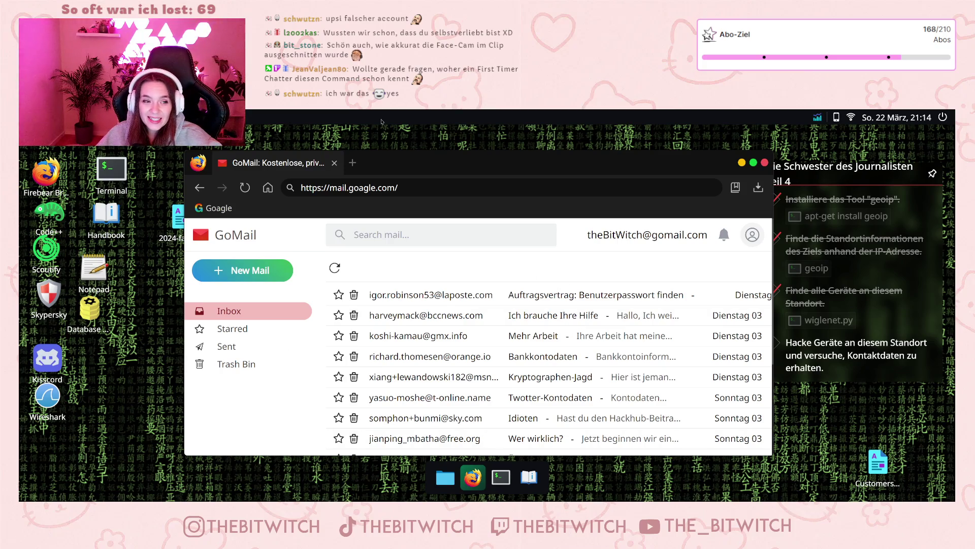
click(353, 163)
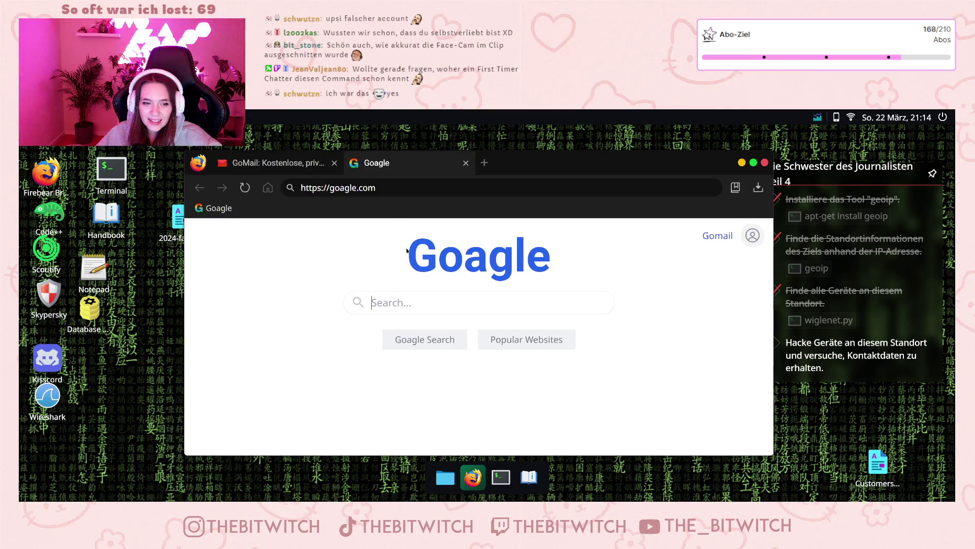
Search Goagle for 'hackhub' and open the HackHub website from the results.
text(hackhub)
key(Return)
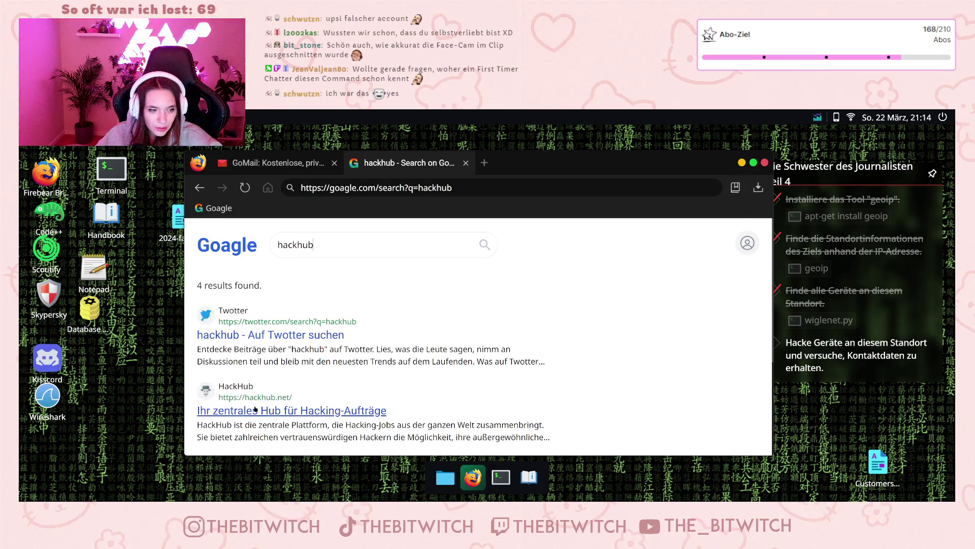
click(337, 411)
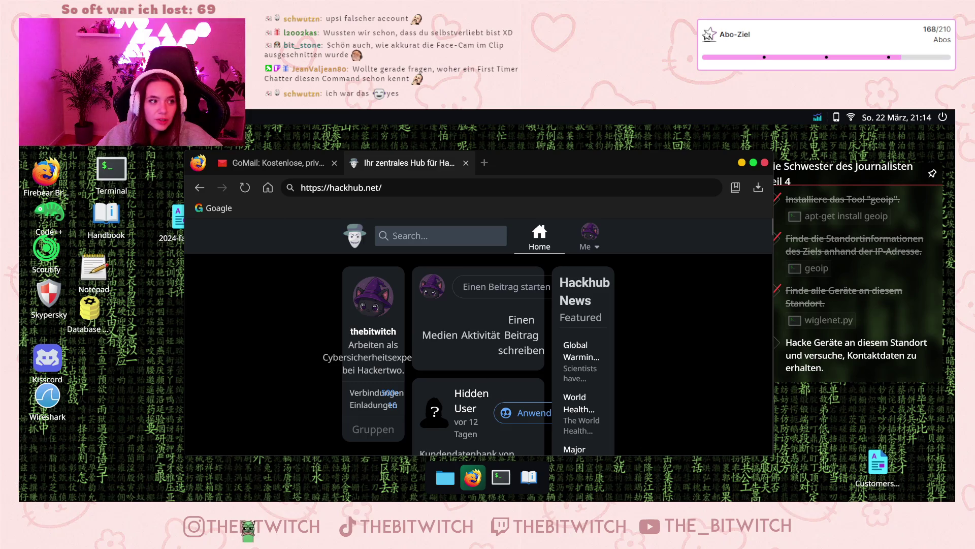
Browse the Einstellungen app's Themen, Hintergrundbild and Netzwerk VPN pages, then close the browser.
key(super)
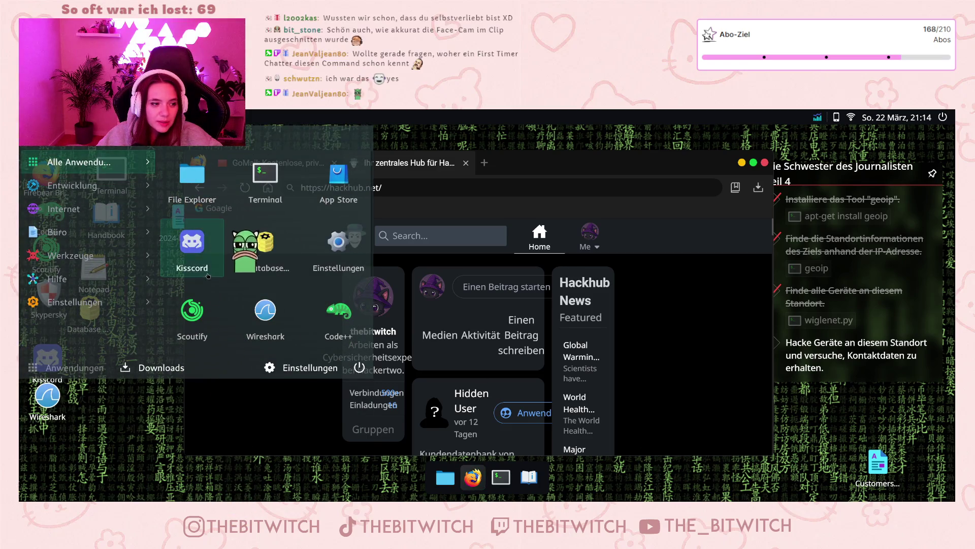
click(98, 310)
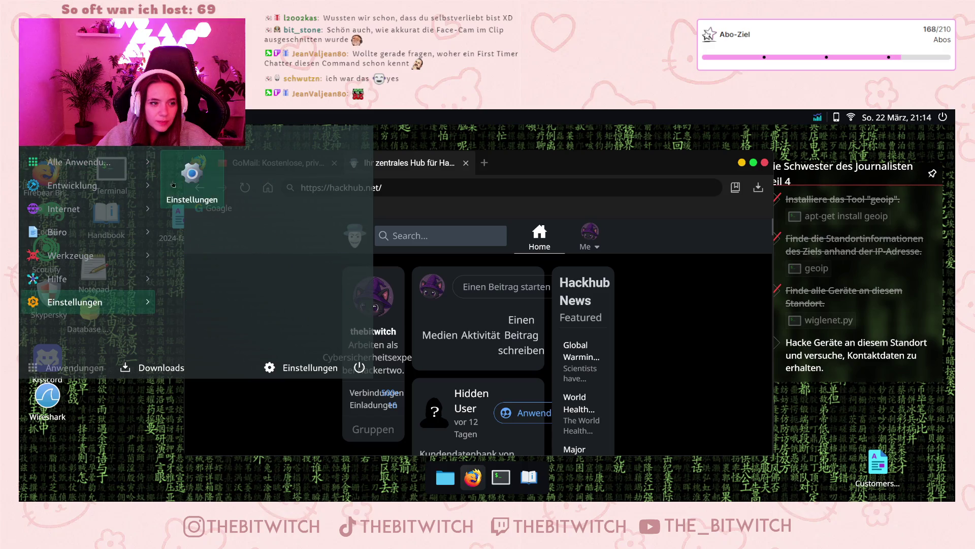
click(180, 181)
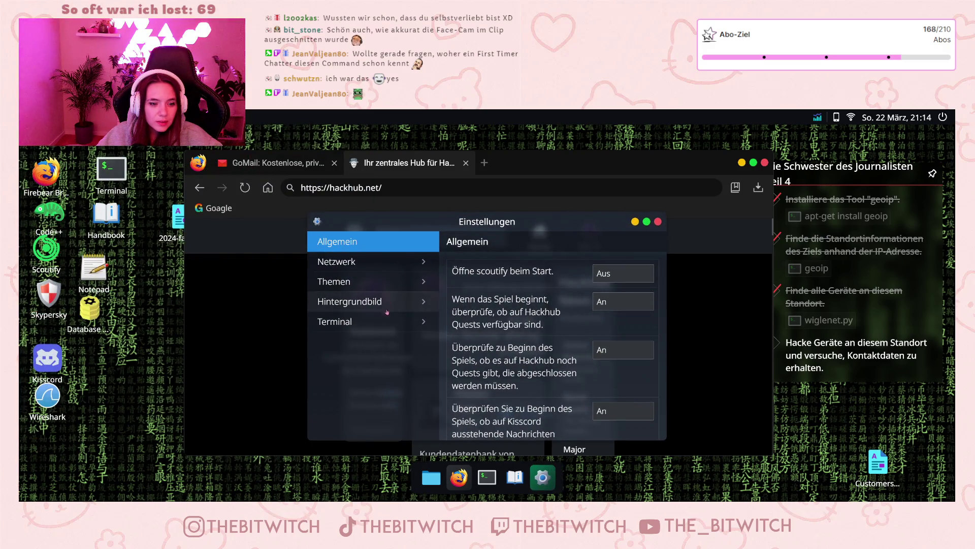
click(378, 281)
click(377, 303)
click(350, 261)
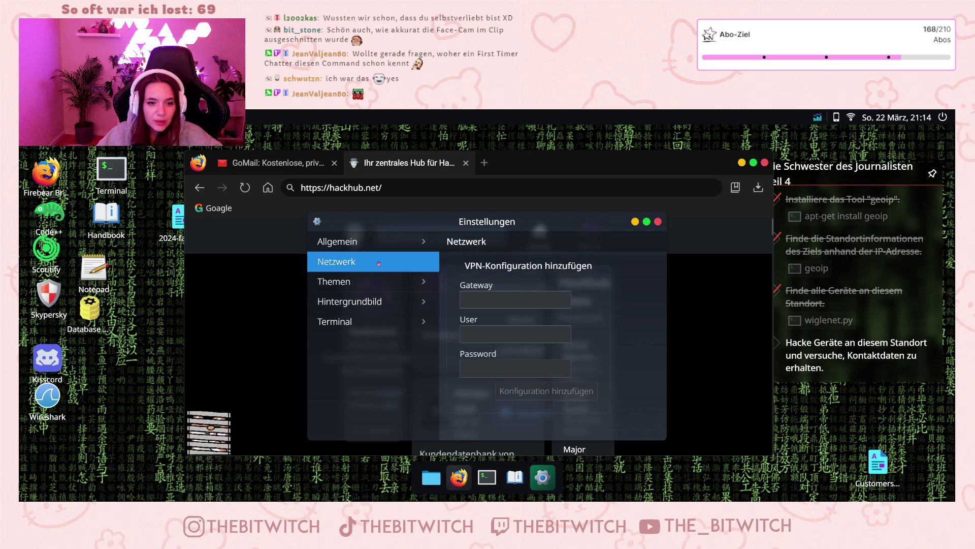
click(742, 162)
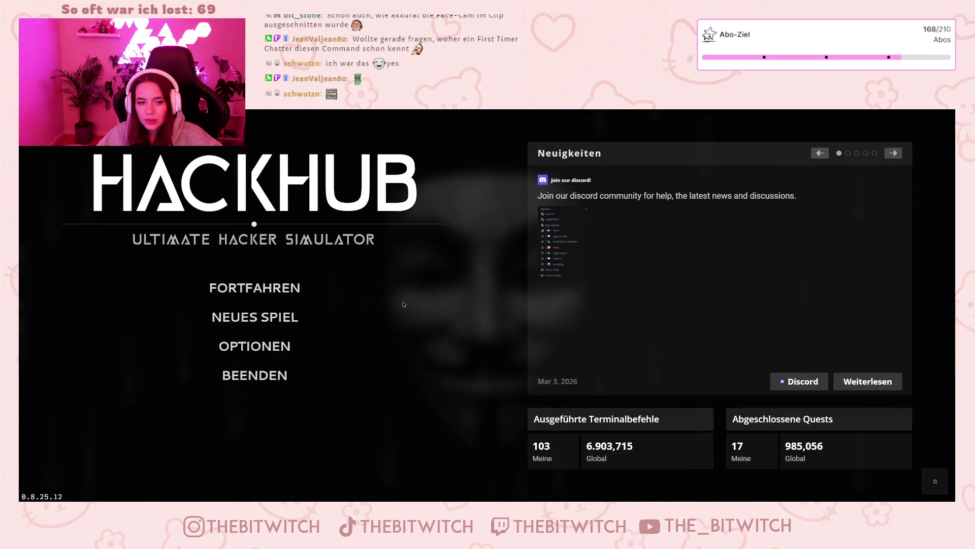
Lower the GRAFIK UI-Skalierung from 155% to 115% and return to the main menu.
click(270, 347)
click(513, 294)
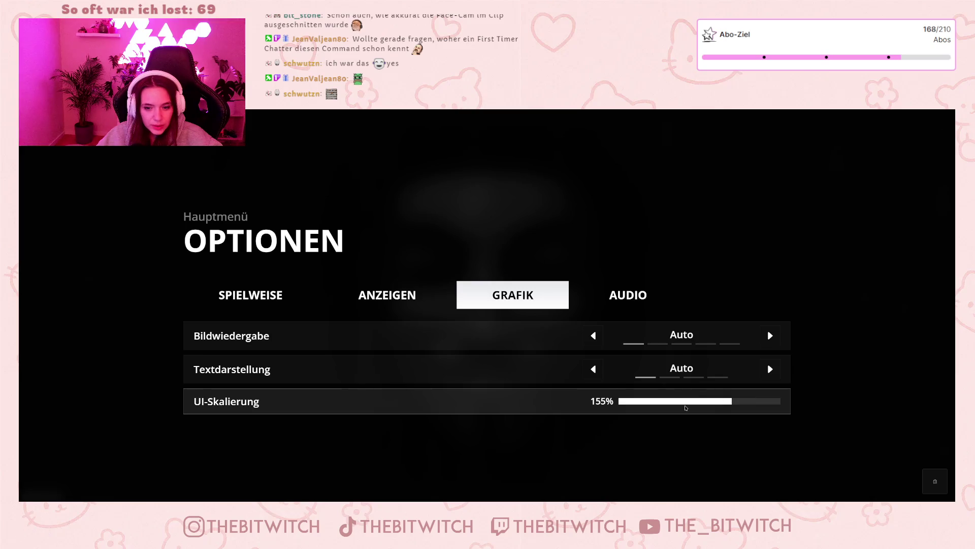
click(699, 402)
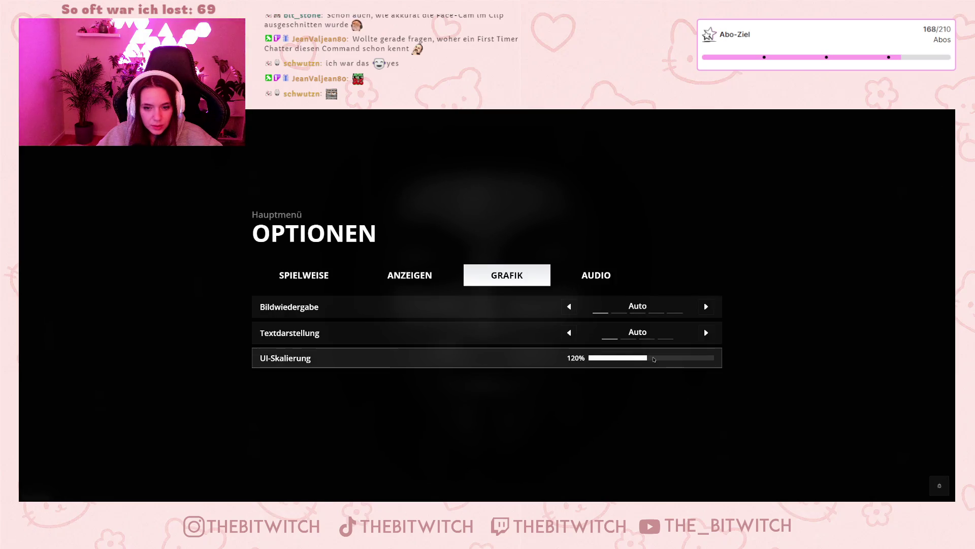
click(654, 362)
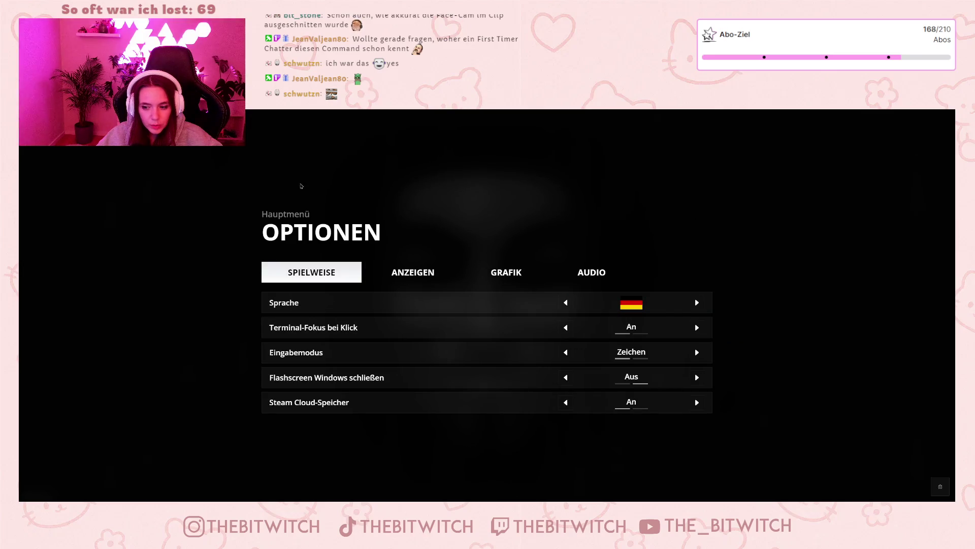
key(Escape)
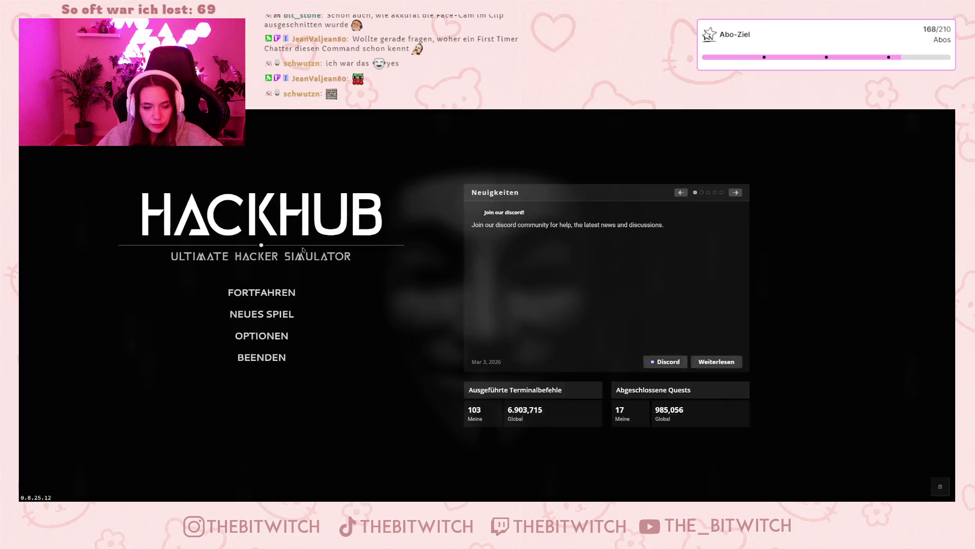
Continue the saved game, dismiss the job notification, and launch the Firebear browser.
click(311, 290)
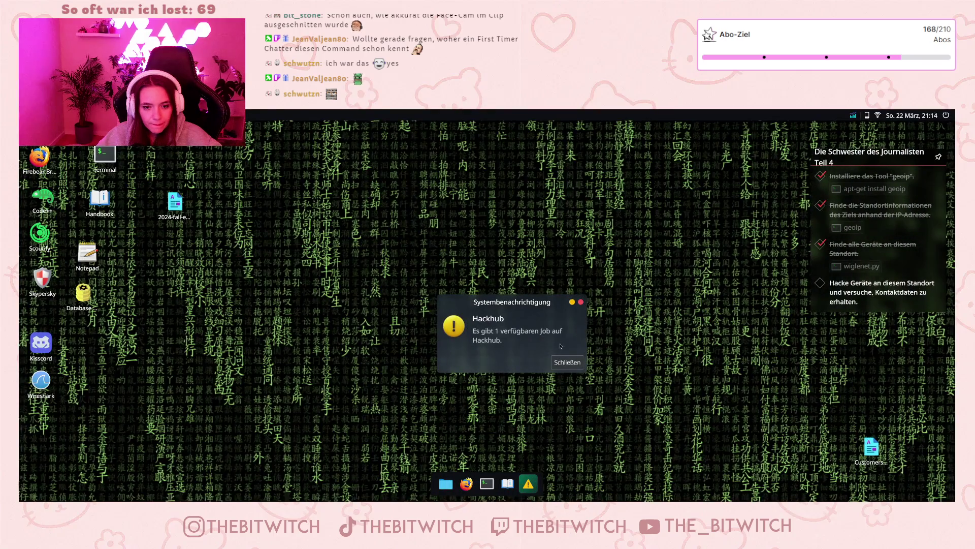
click(568, 361)
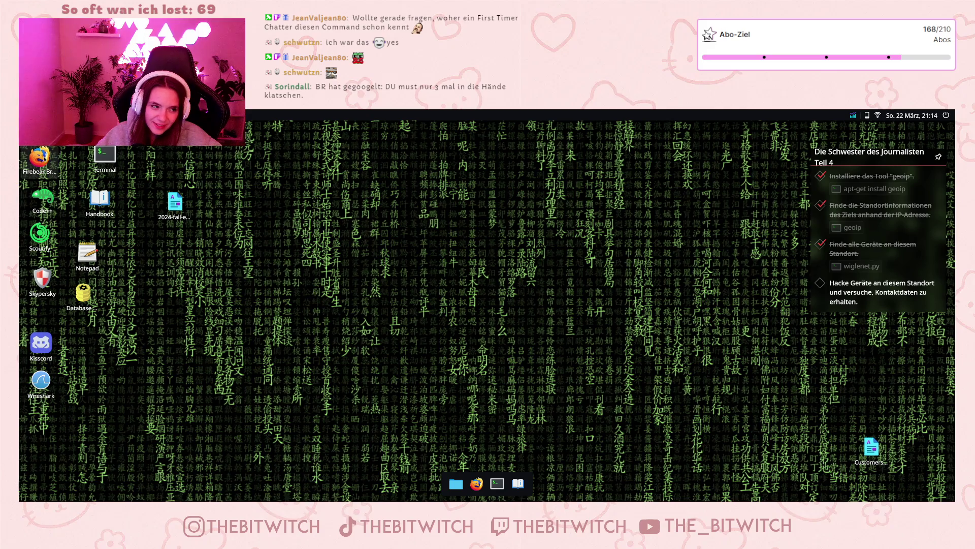
double_click(40, 160)
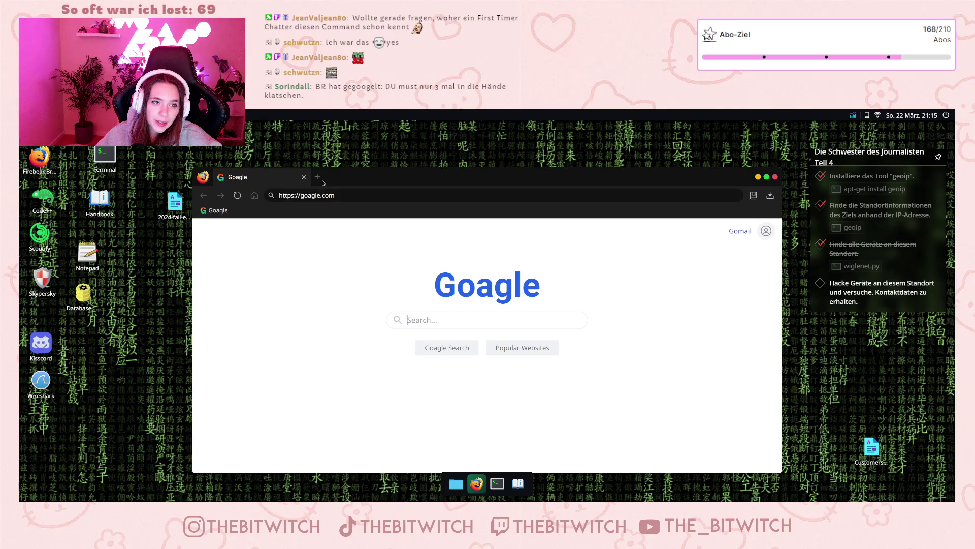
Search Goagle for 'mail', then 'hackhub', and open the hackhub.net social feed.
text(mail)
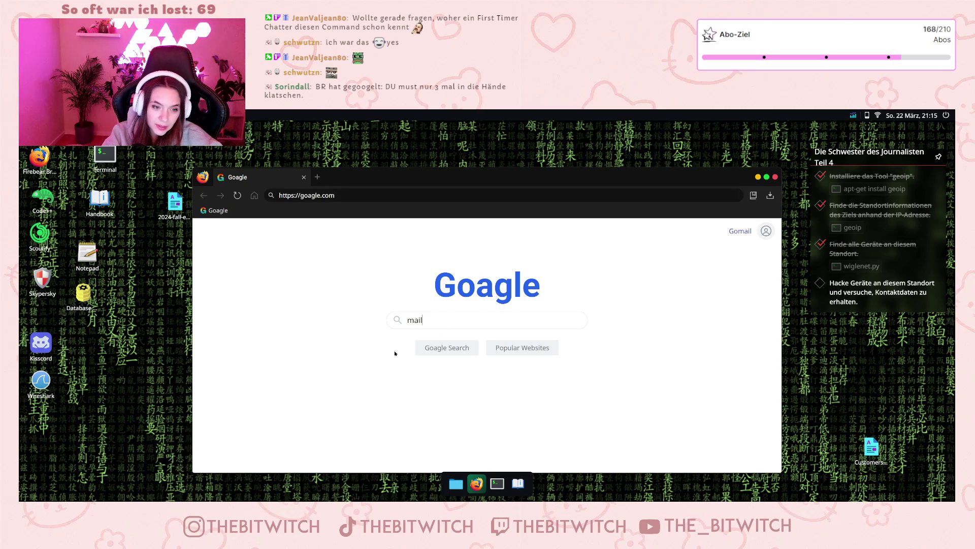
key(Return)
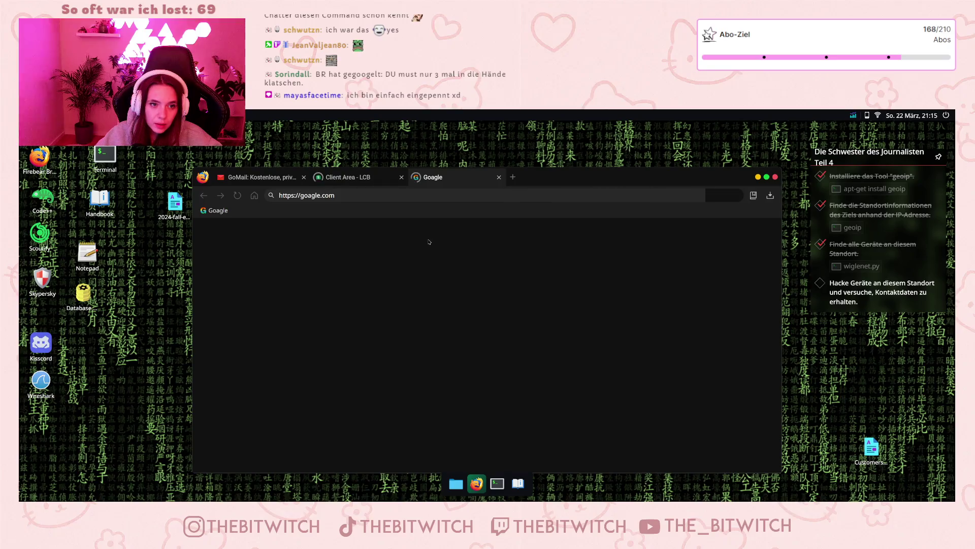
text(hackhub)
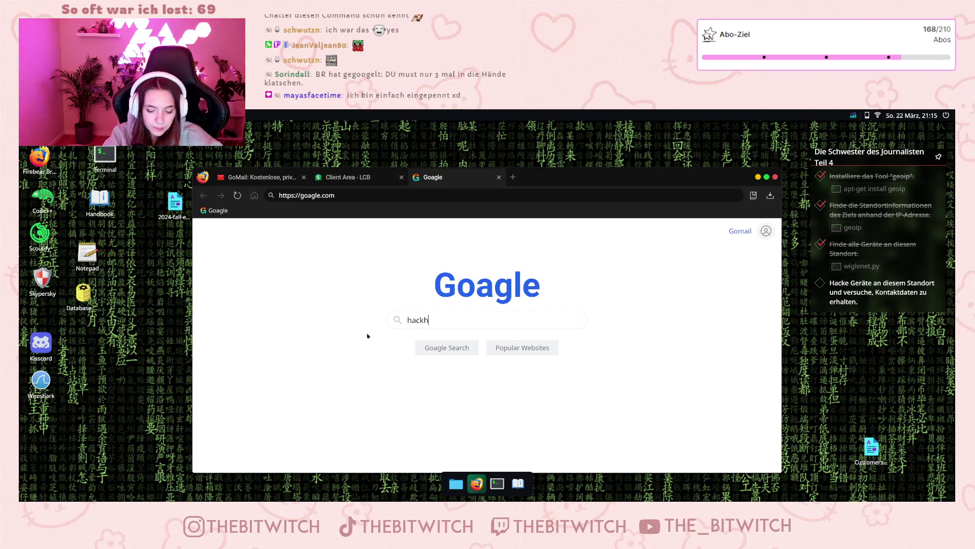
key(Return)
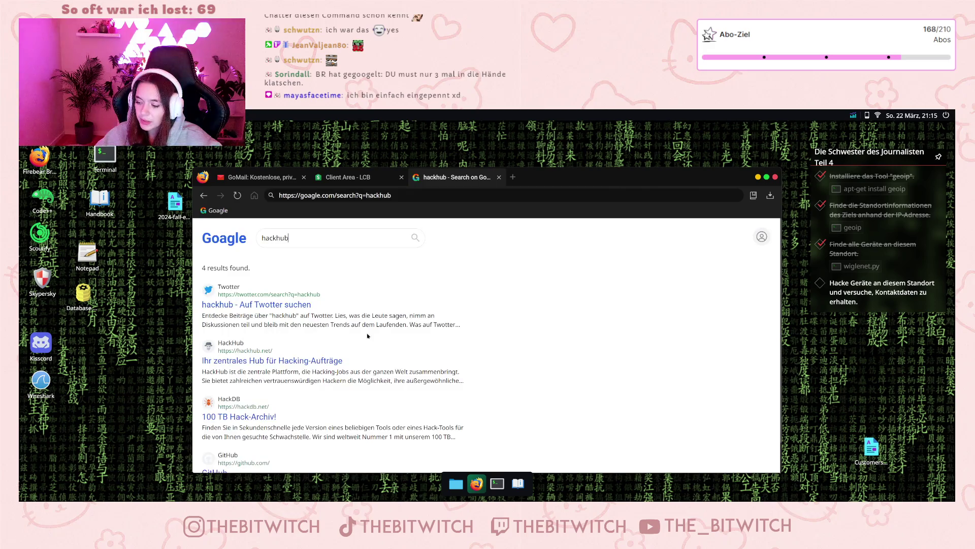
click(276, 361)
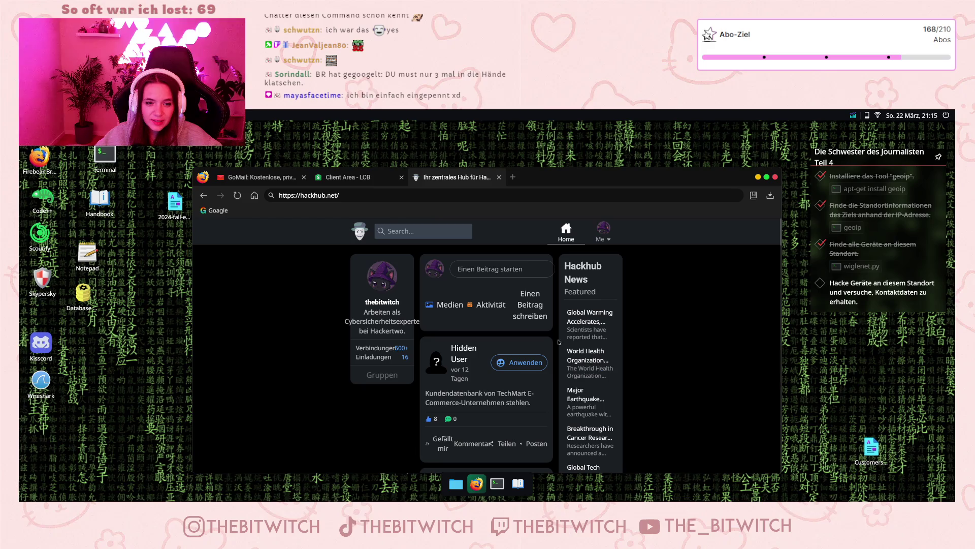
scroll(528, 333, down, 1)
scroll(528, 333, up, 1)
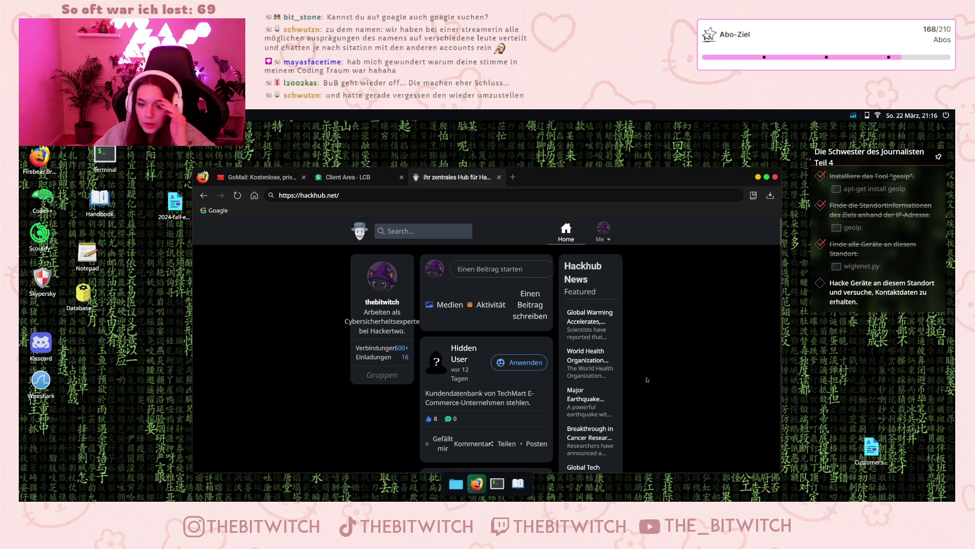
Open a Terminal window and clear the partially typed 'nm' command.
click(496, 482)
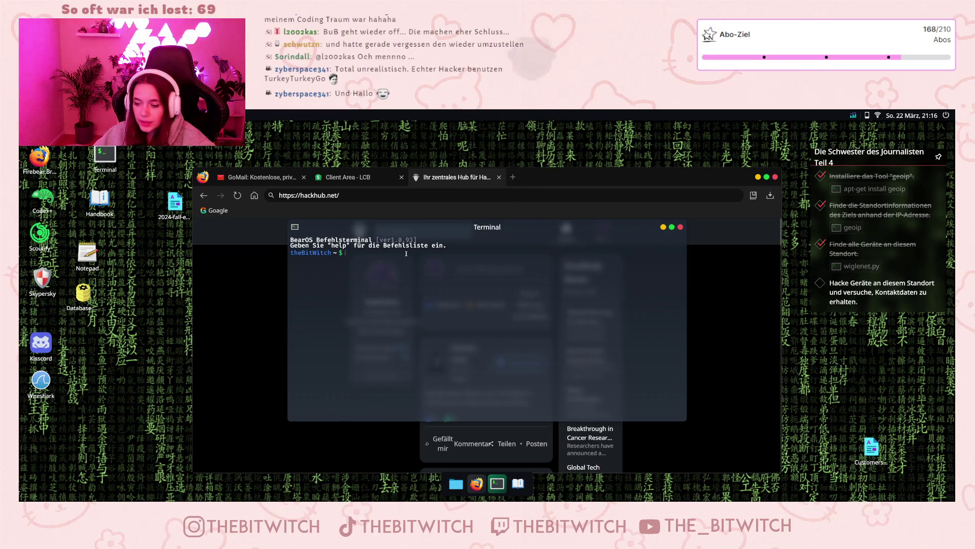
text(nm)
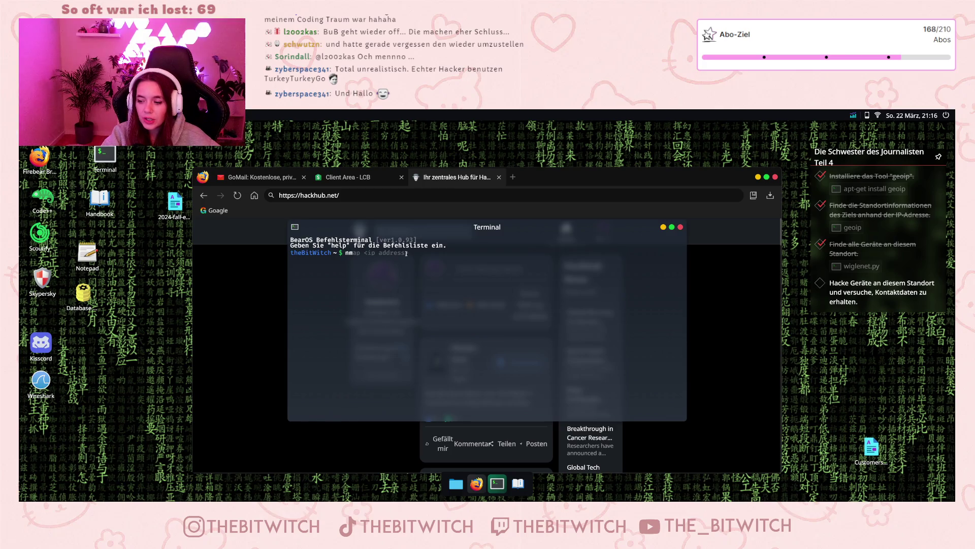
key(BackSpace)
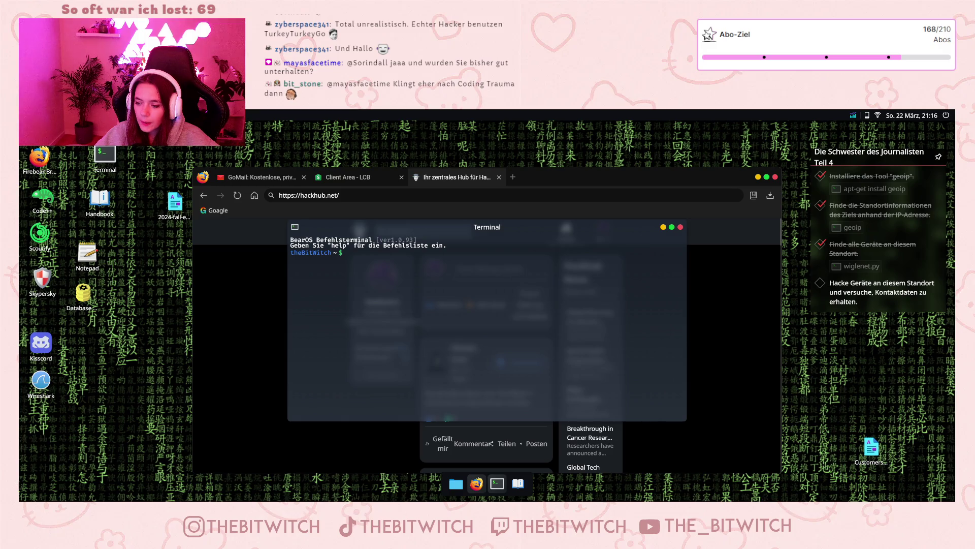
In GoMail, read and close the Auftragsvertrag job email and the Ich brauche Ihre Hilfe request.
click(259, 177)
double_click(489, 278)
click(562, 303)
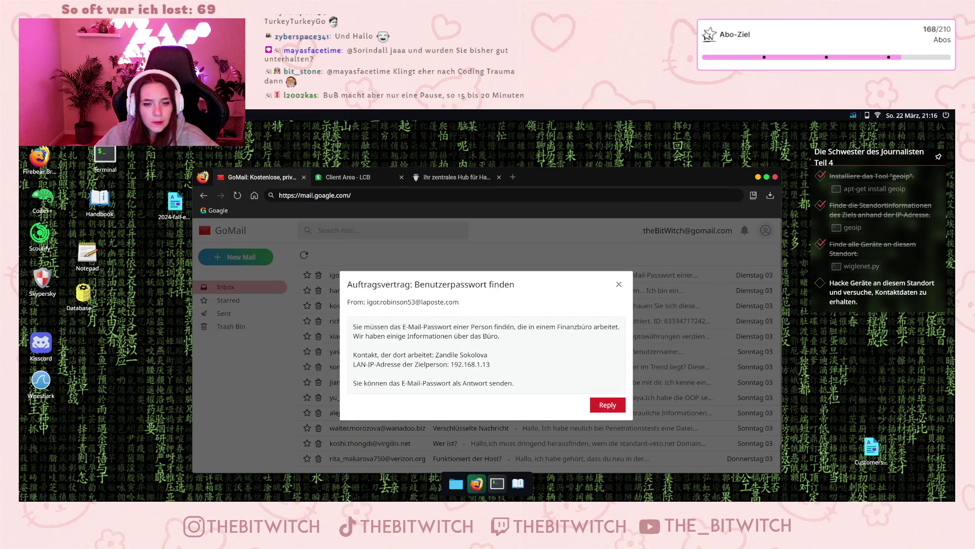
click(618, 285)
click(401, 293)
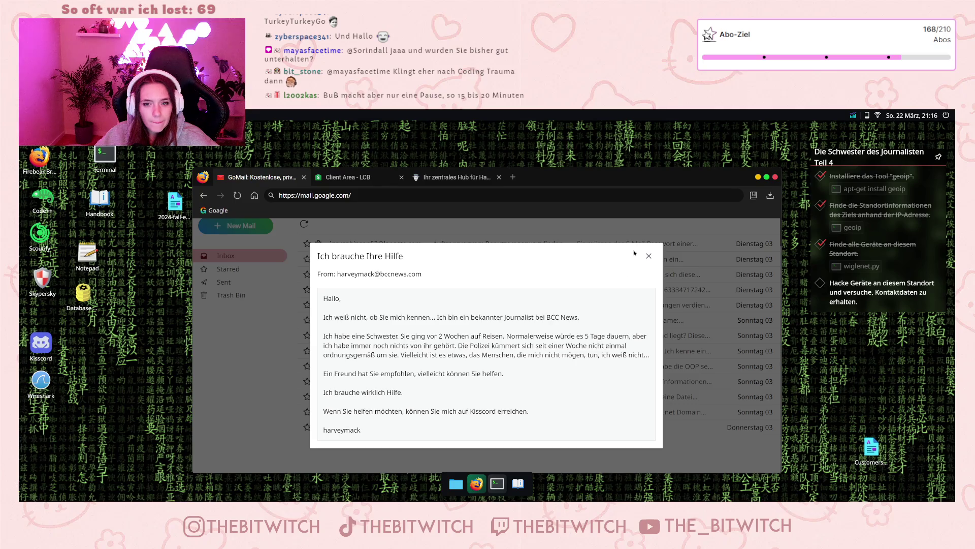
click(649, 255)
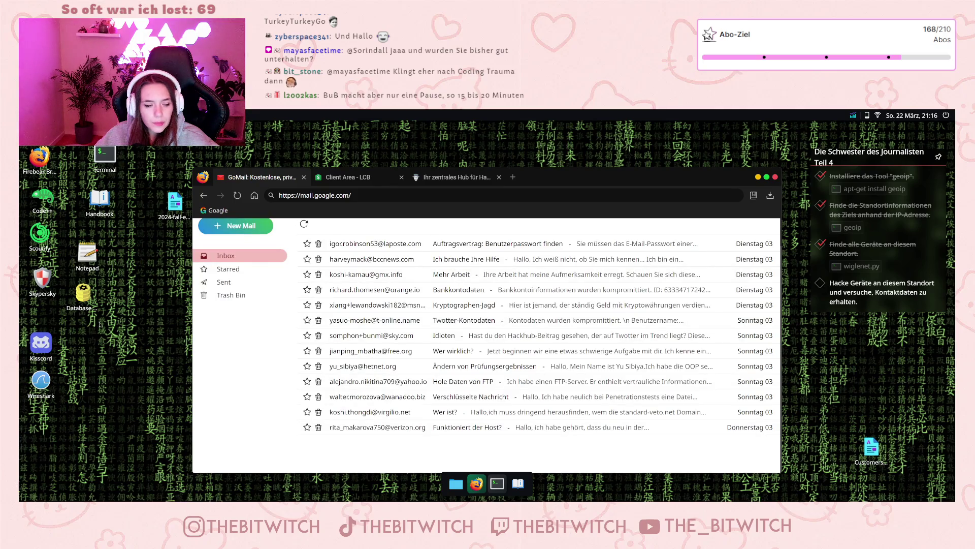
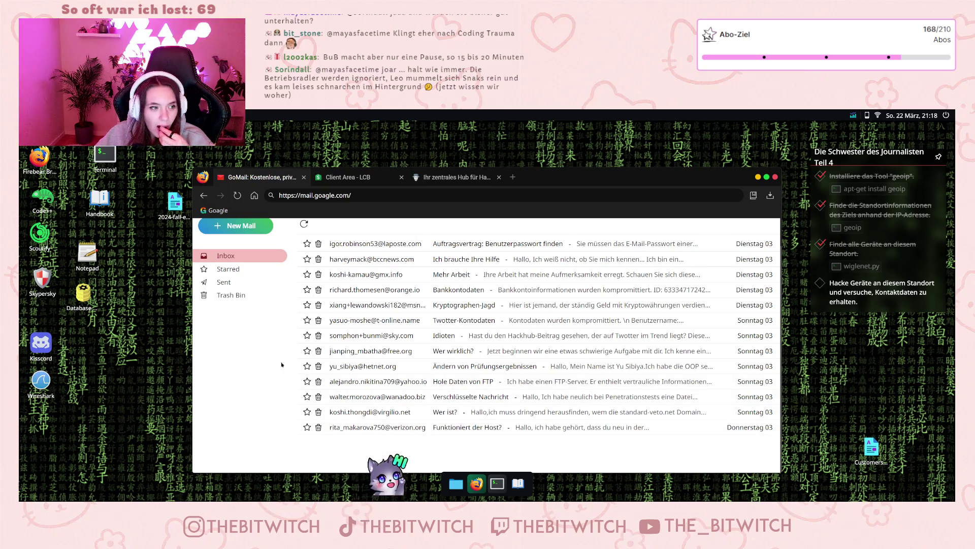
Open the harveymack chat in Kisscord, select the suspect's name, and open a terminal.
double_click(42, 343)
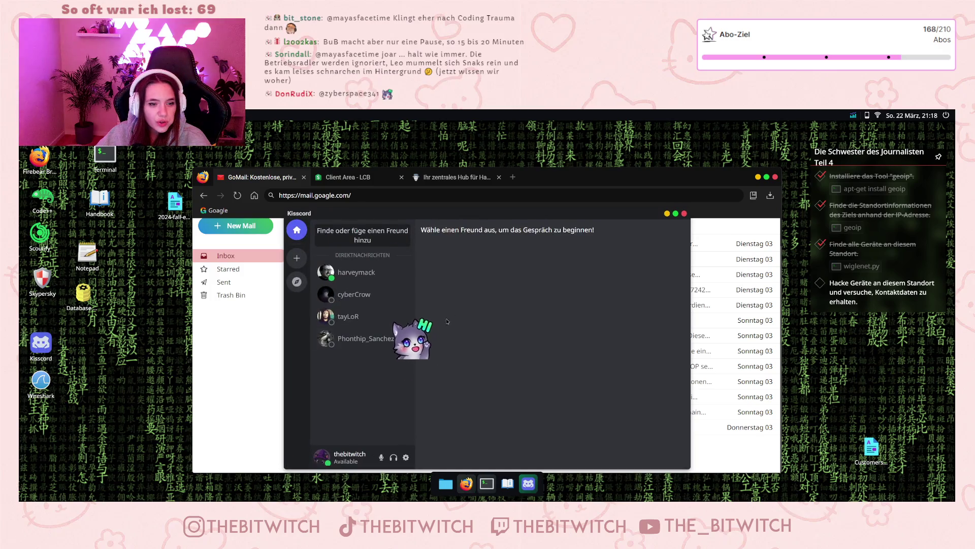
click(356, 272)
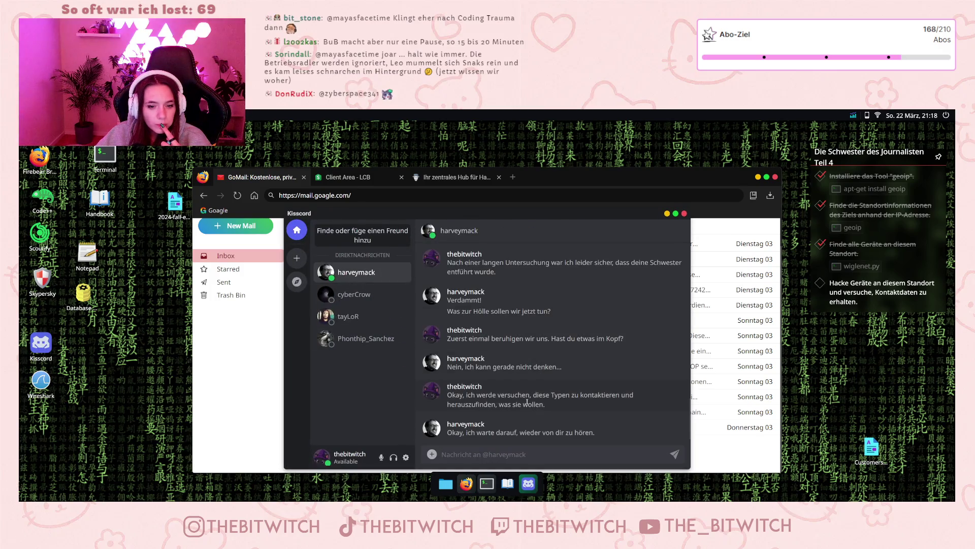
scroll(469, 284, up, 5)
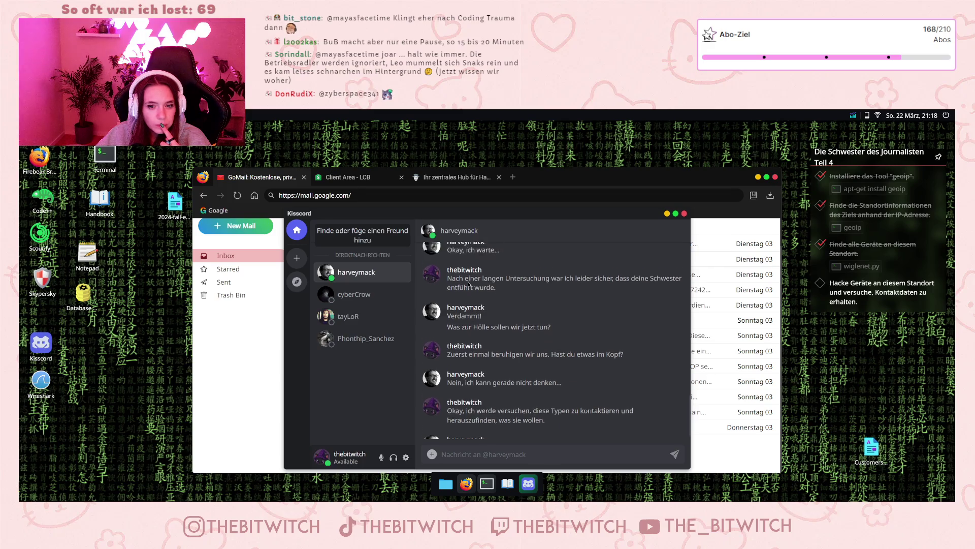
scroll(477, 288, up, 5)
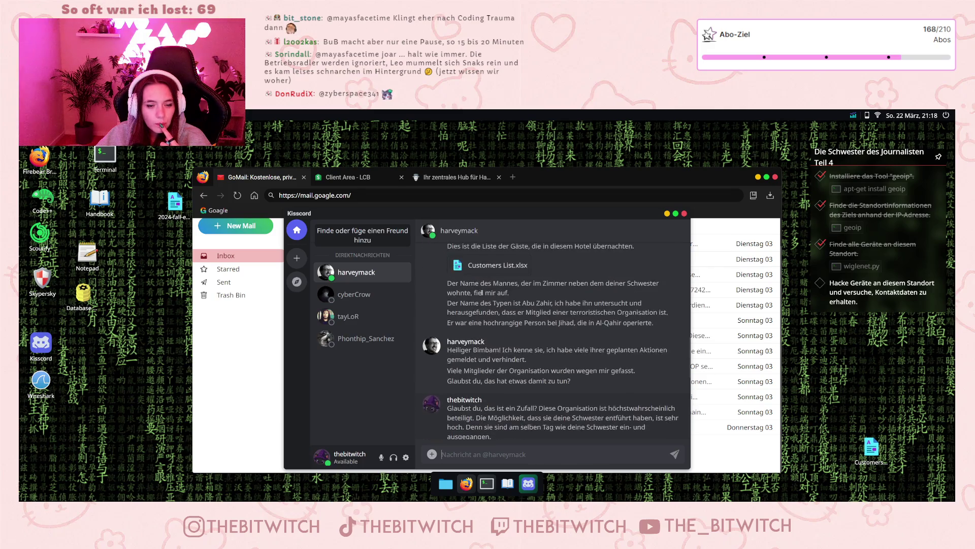
scroll(482, 296, down, 1)
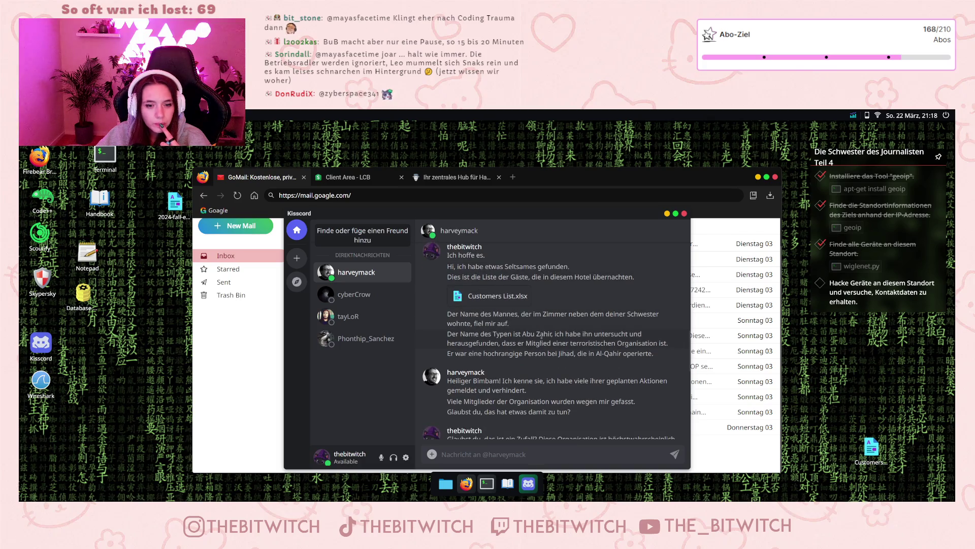
drag(522, 334, 551, 334)
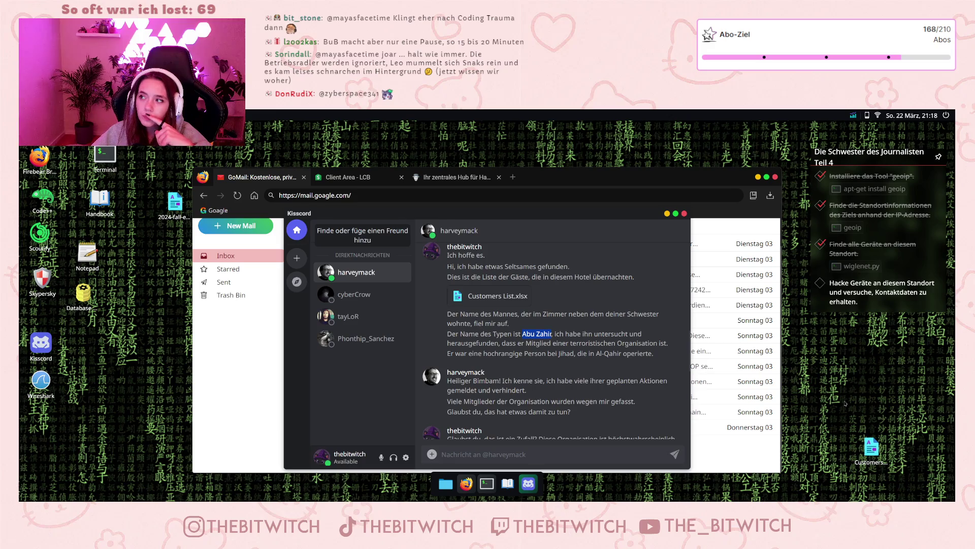
click(487, 483)
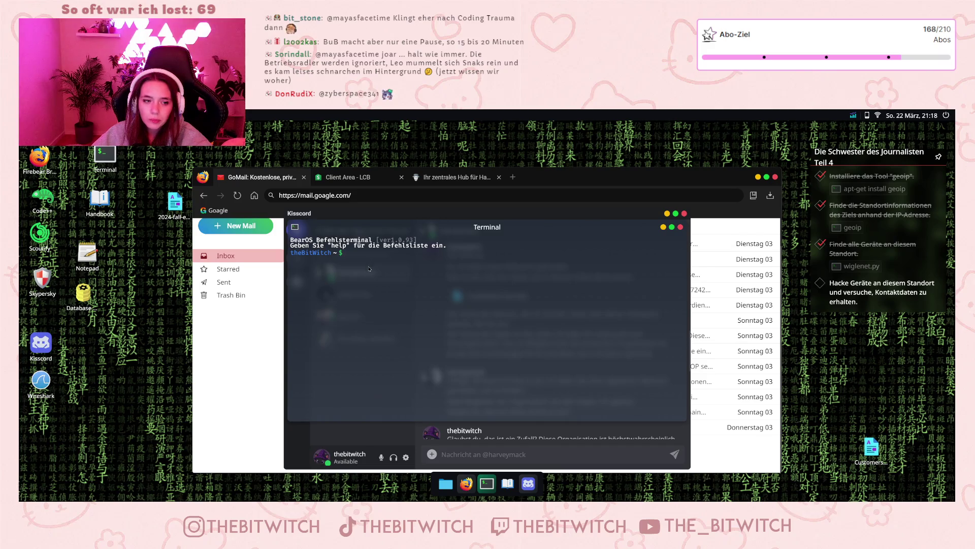
Run 'lynx Jihad' in the terminal to pull up the Jihad intelligence report.
text(lynx)
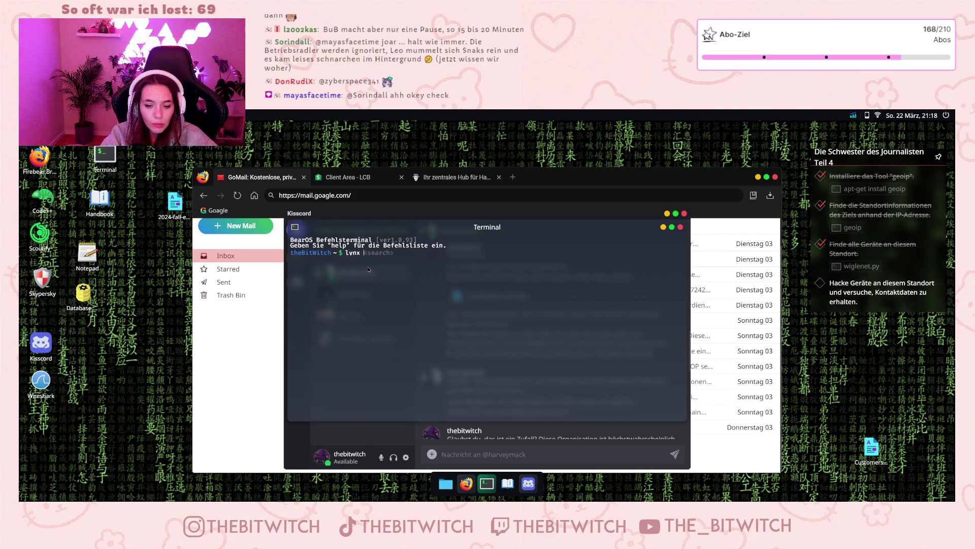
drag(467, 212, 252, 214)
click(480, 243)
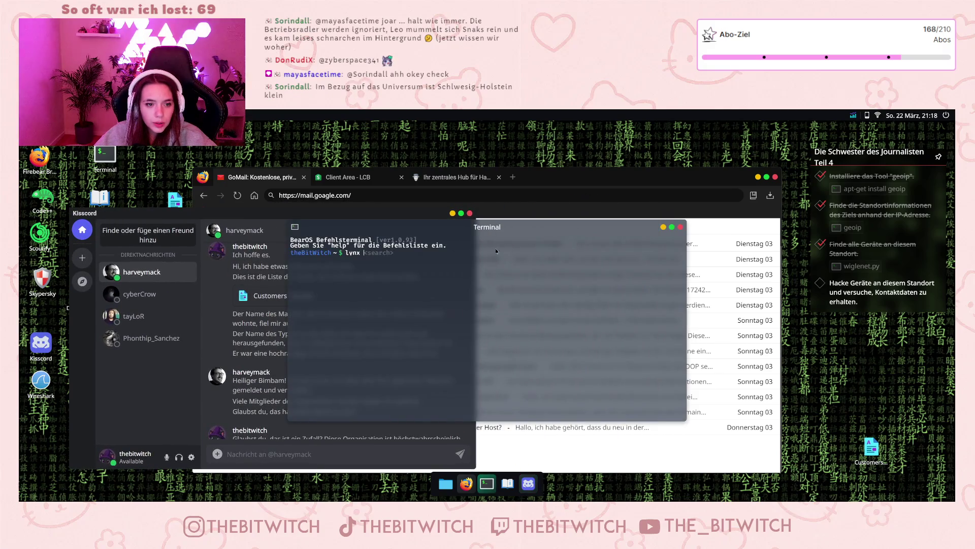
text(Jihad)
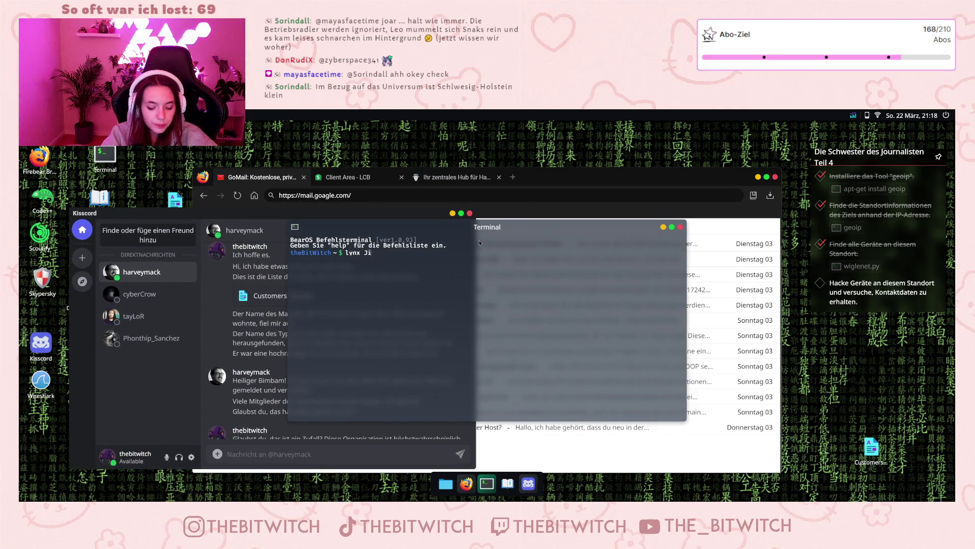
key(Return)
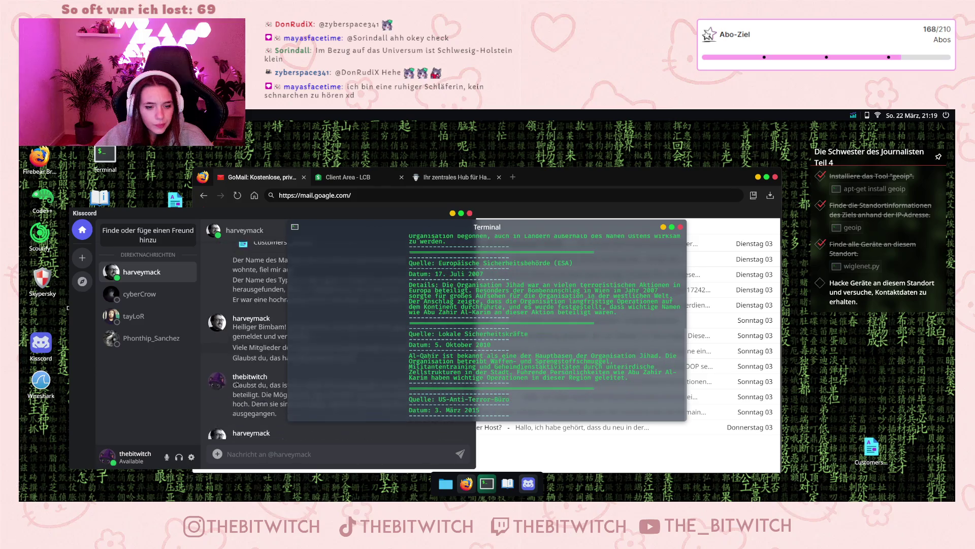
drag(413, 227, 571, 213)
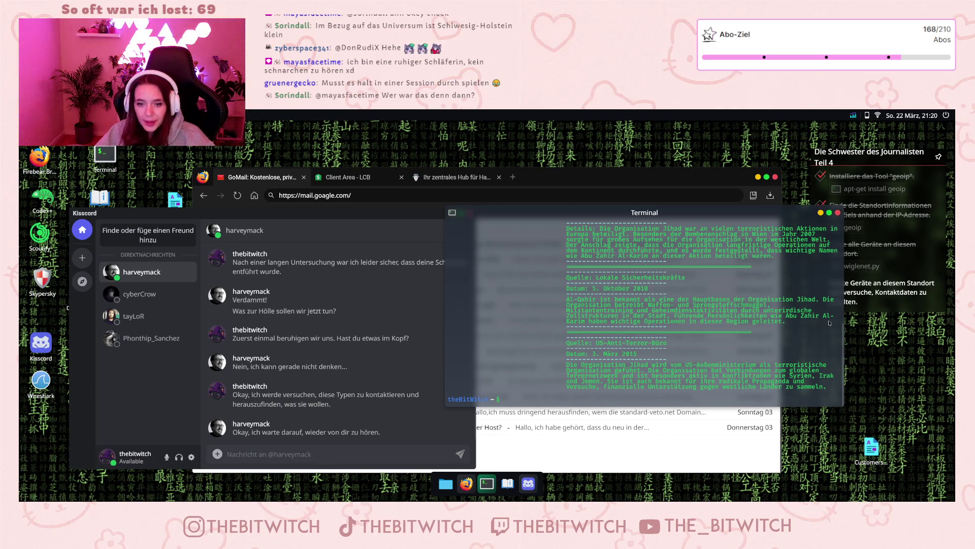
Scroll the Jihad report back up to reread the 2010 and 2015 entries.
scroll(827, 338, up, 7)
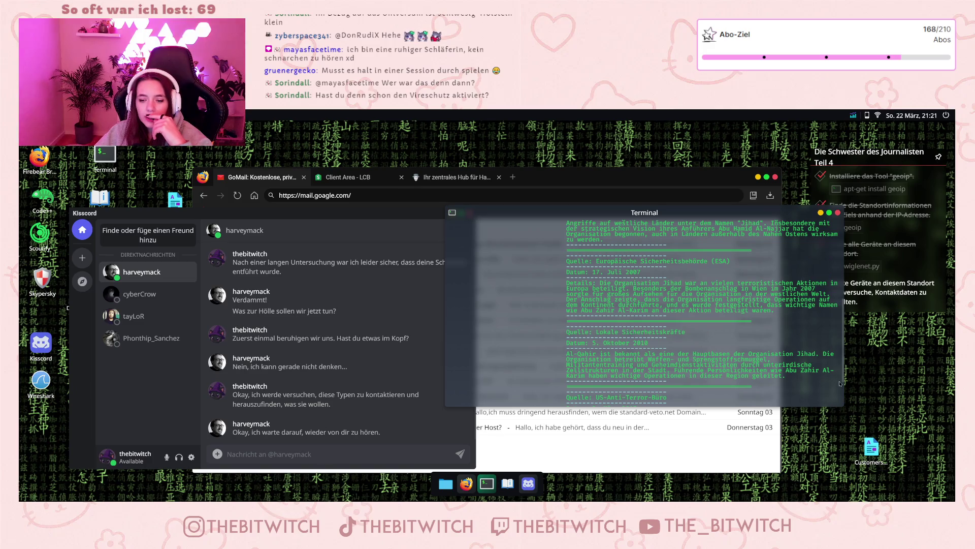
Open the cyberCrow chat in Kisscord and select the target's IP 60.211.141.67.
drag(842, 406, 837, 472)
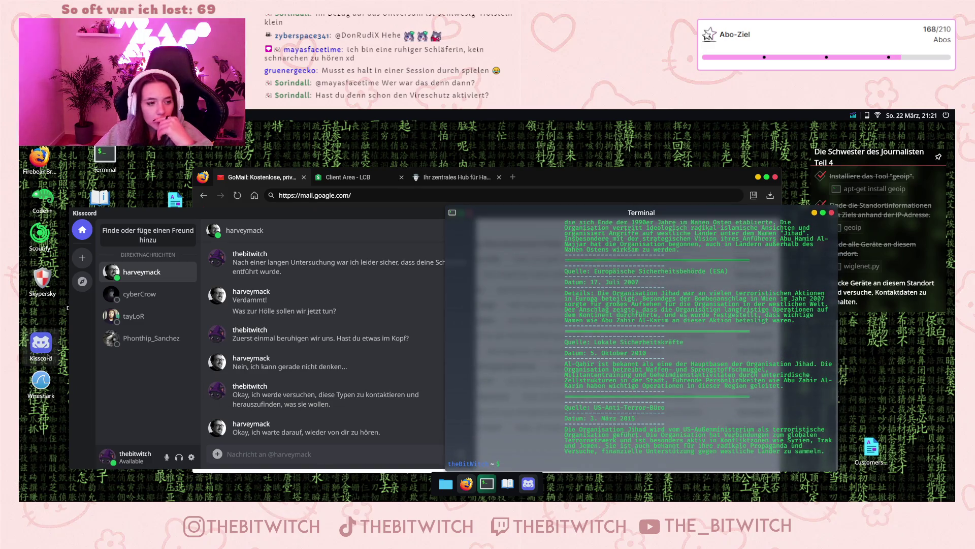
click(140, 294)
click(133, 316)
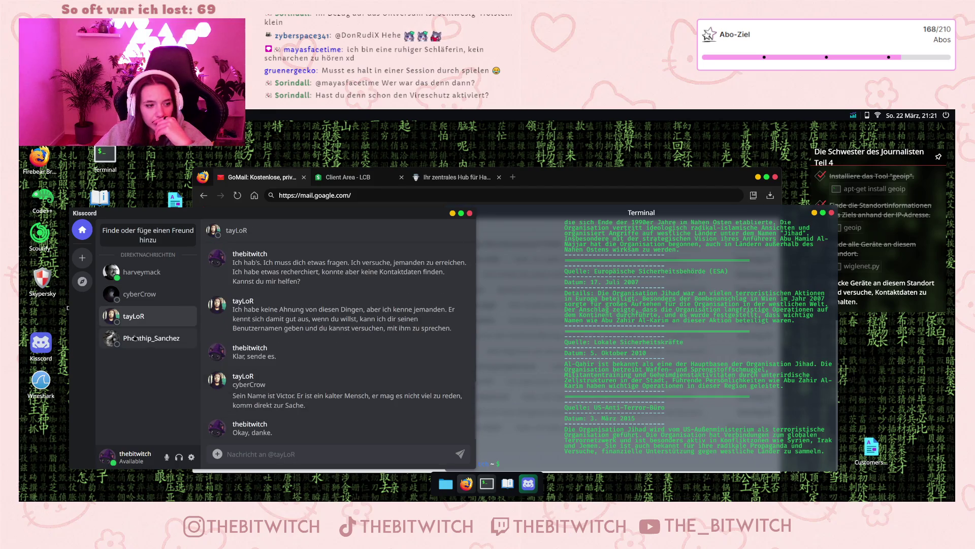
click(147, 296)
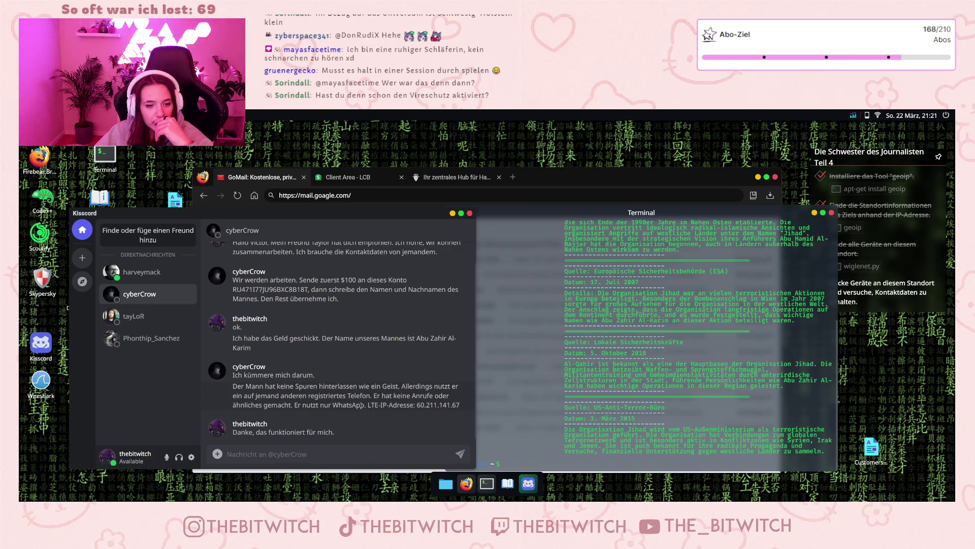
drag(417, 405, 461, 404)
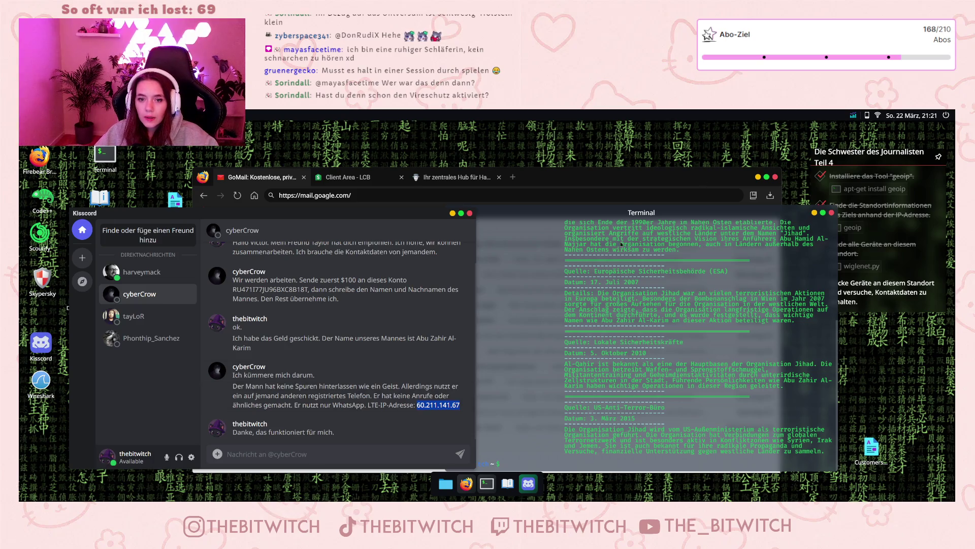
drag(600, 216, 560, 184)
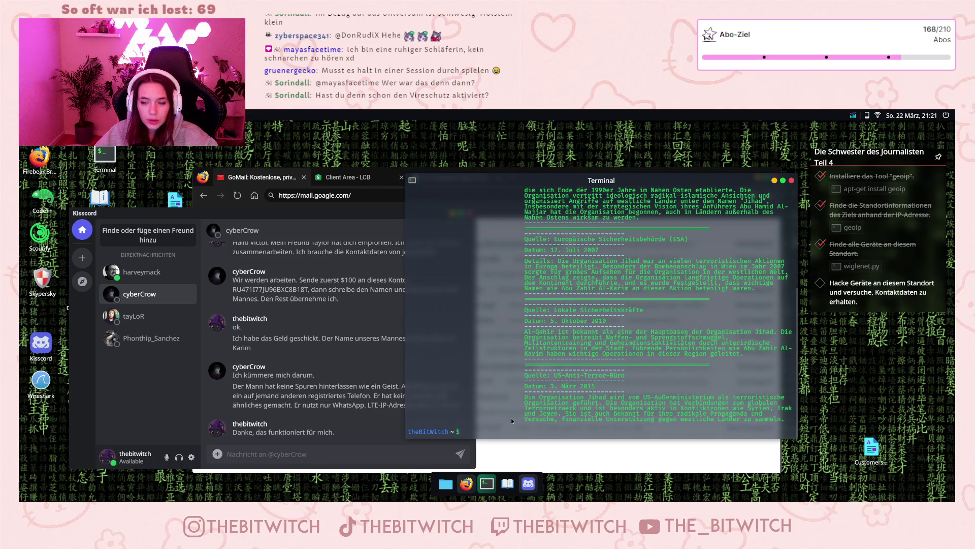
Run a geoip lookup on 60.211.141.67, locating it in Al-Qahir, Jilvania.
text(ge)
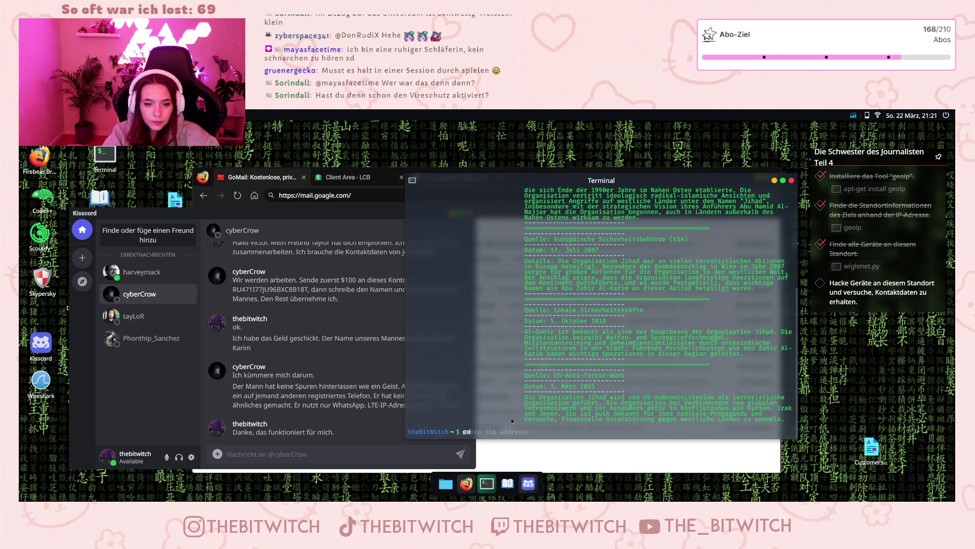
text(oip 60.211.141.67)
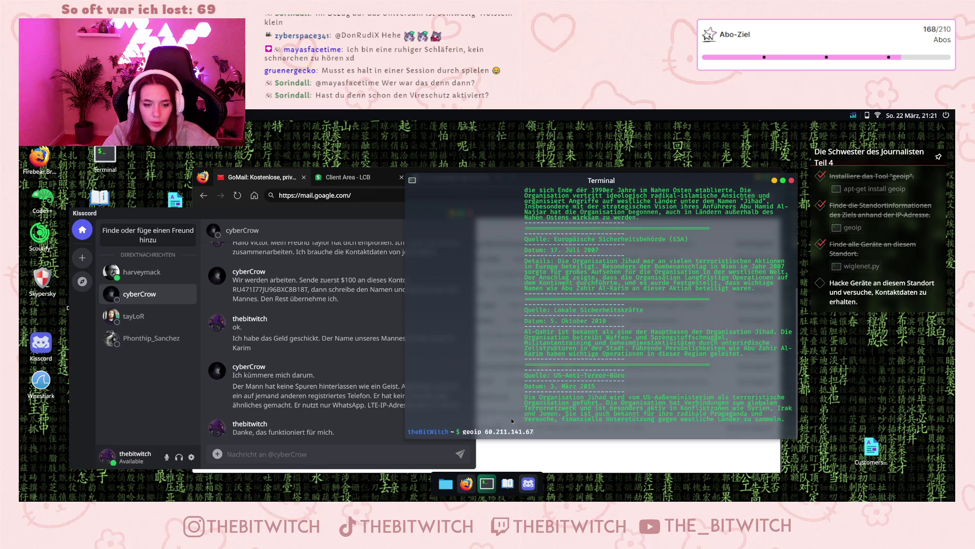
key(Return)
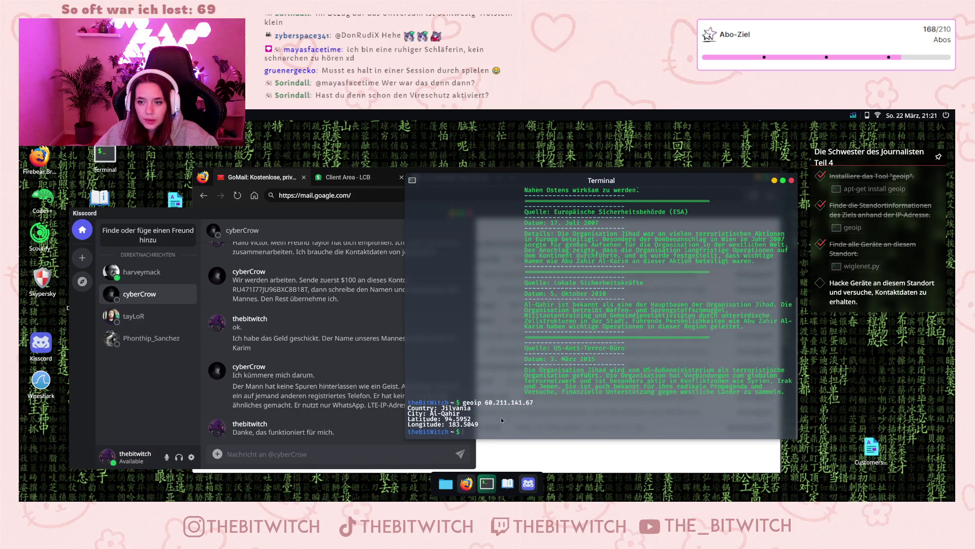
text(w)
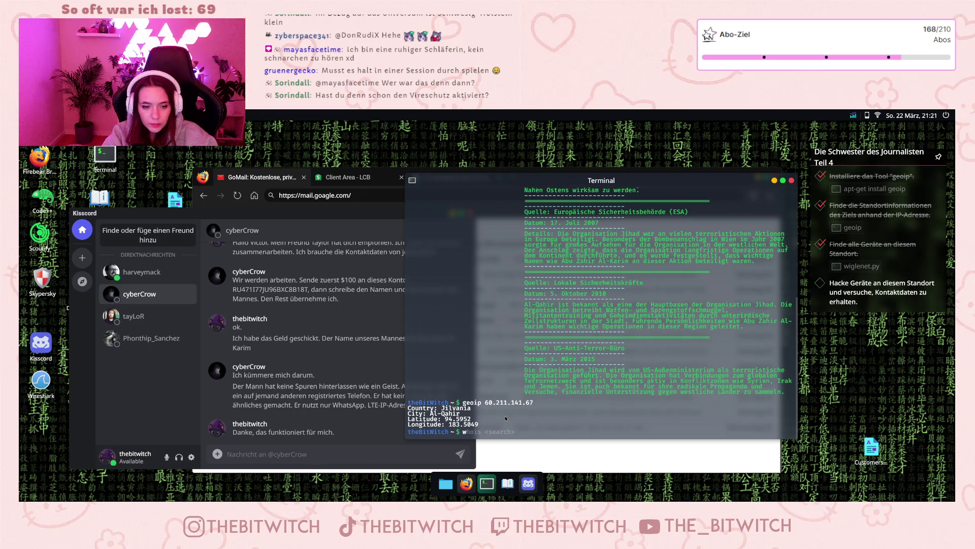
key(BackSpace)
text(w)
key(BackSpace)
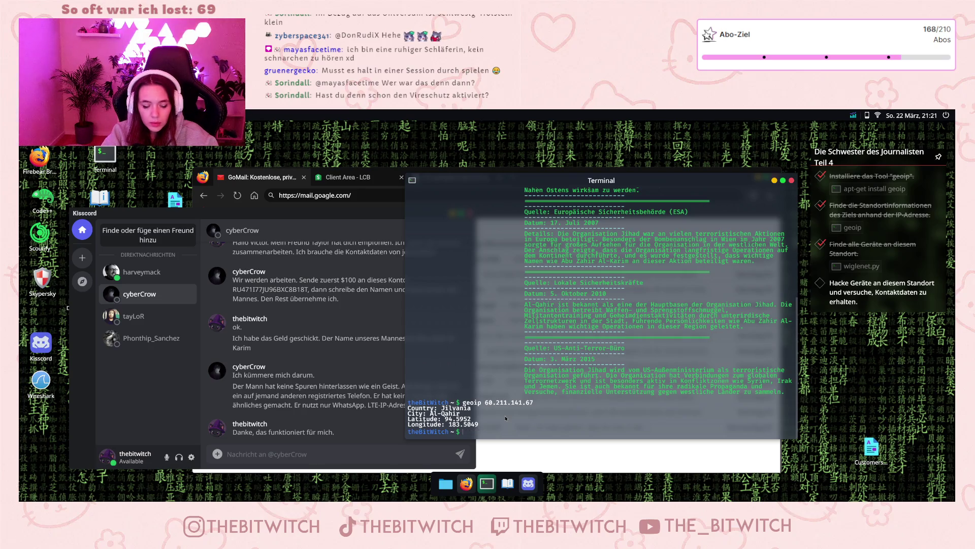
text(python3)
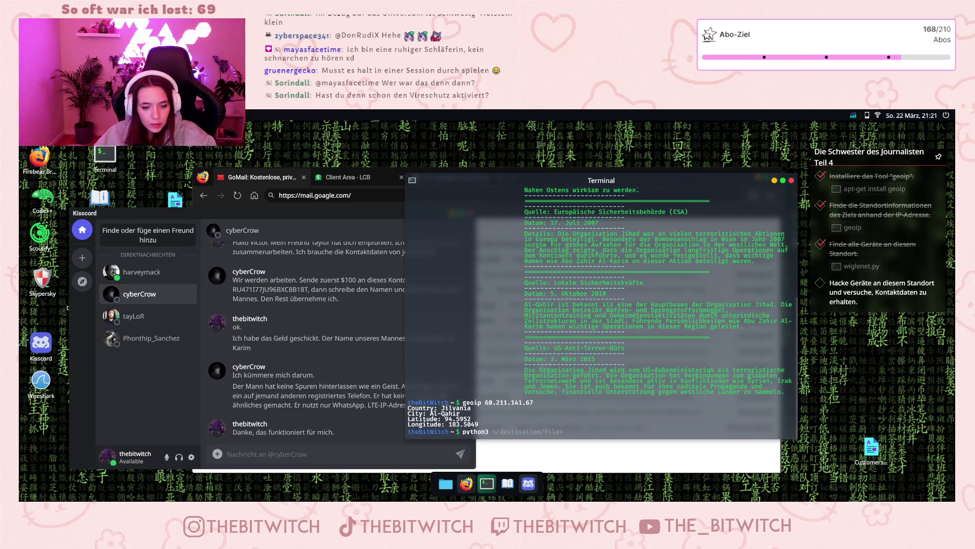
Paste the full path of wiglenet.py from Downloads after python and enlarge the terminal.
click(445, 483)
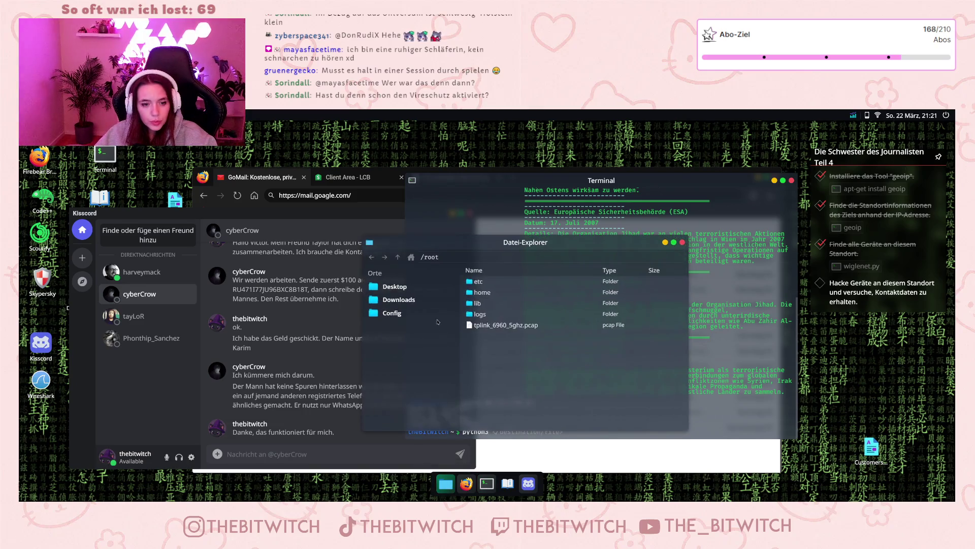
click(399, 301)
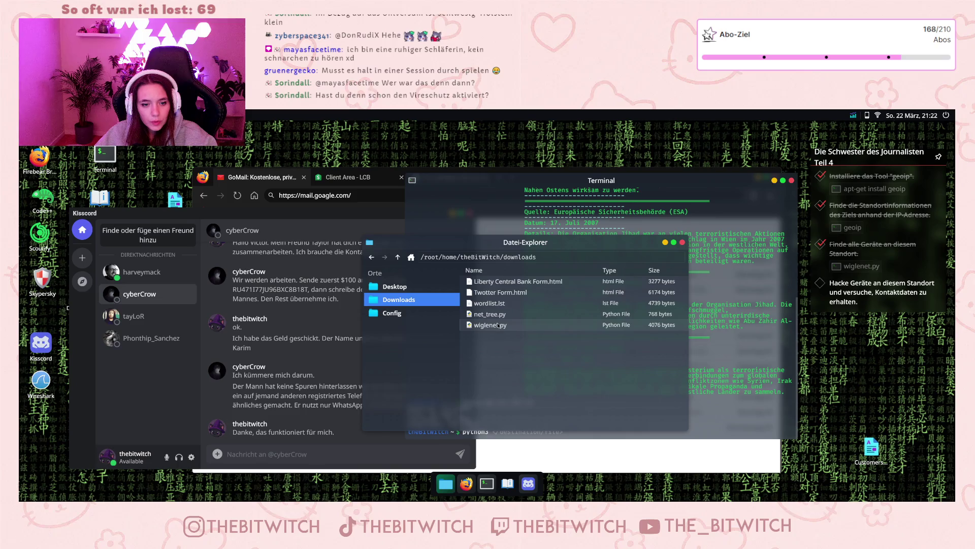
right_click(503, 326)
click(527, 357)
click(665, 432)
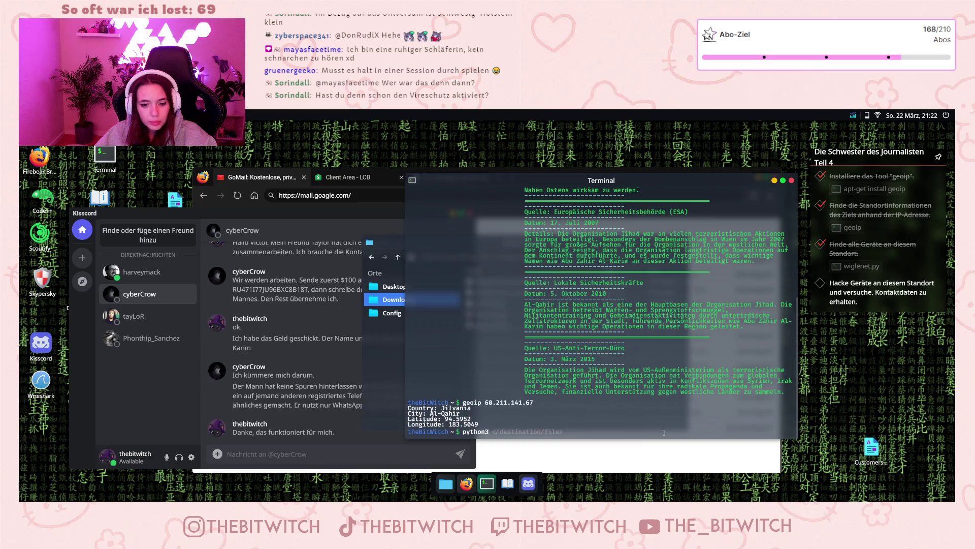
text(/home/theBitWitch/downloads/wiglenet.py)
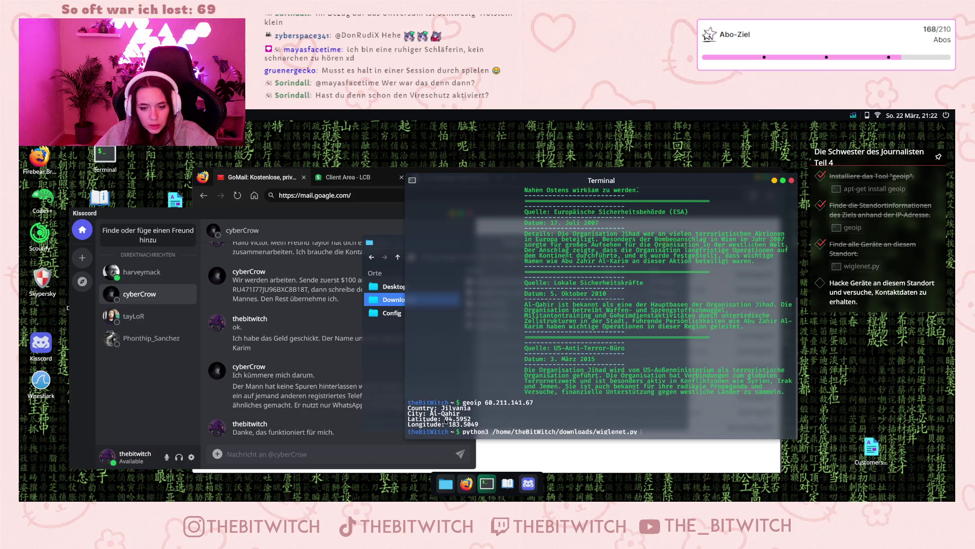
drag(795, 440, 800, 465)
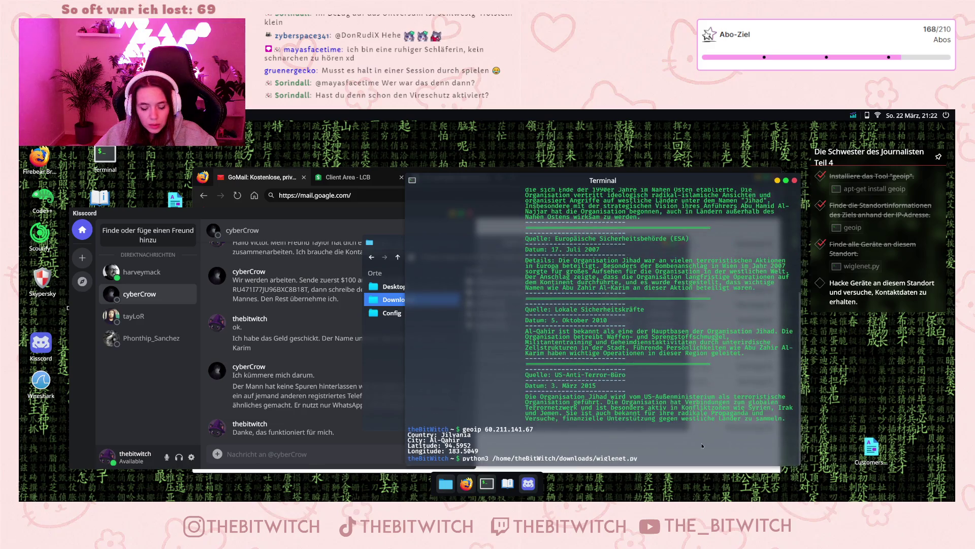
click(514, 489)
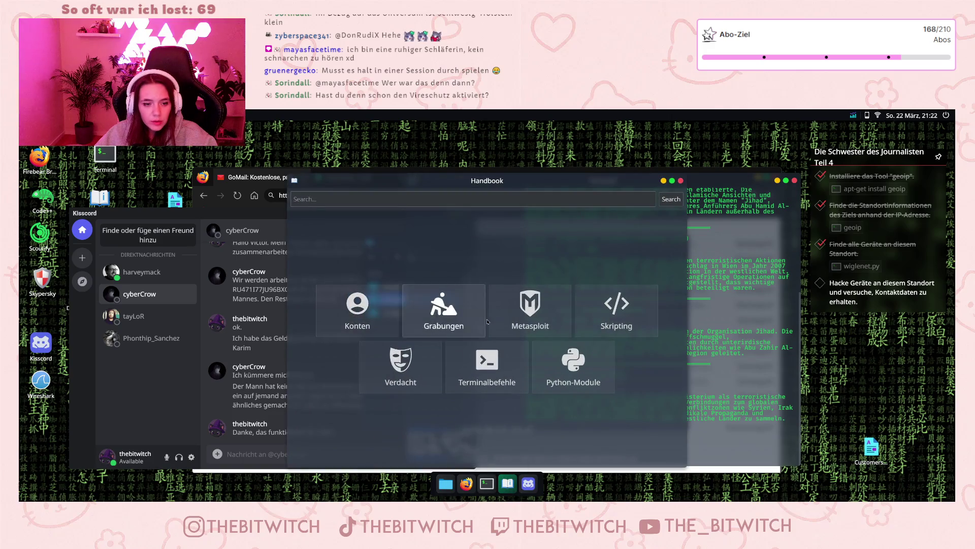
Browse the Handbook's Terminalbefehle command list, then hide the Handbook.
click(486, 364)
scroll(321, 356, down, 3)
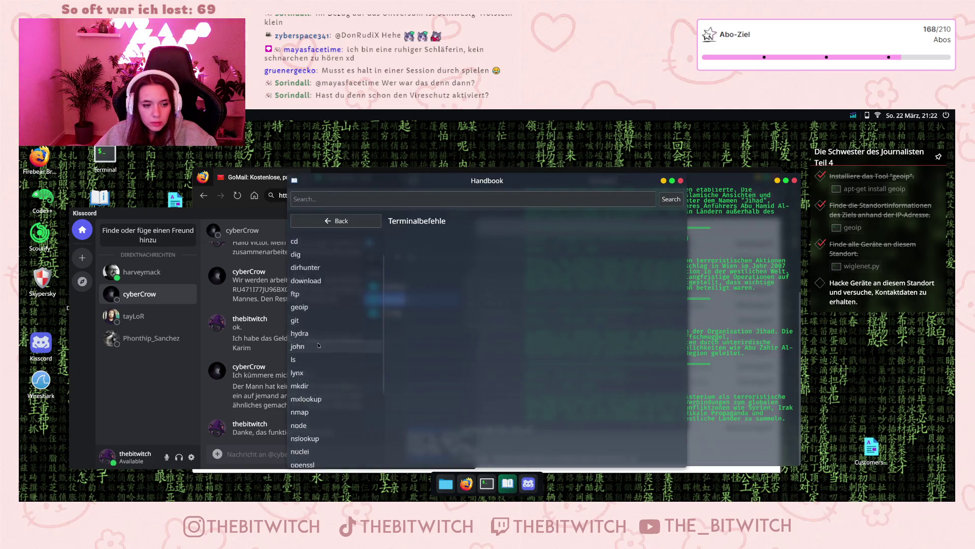
scroll(321, 358, up, 10)
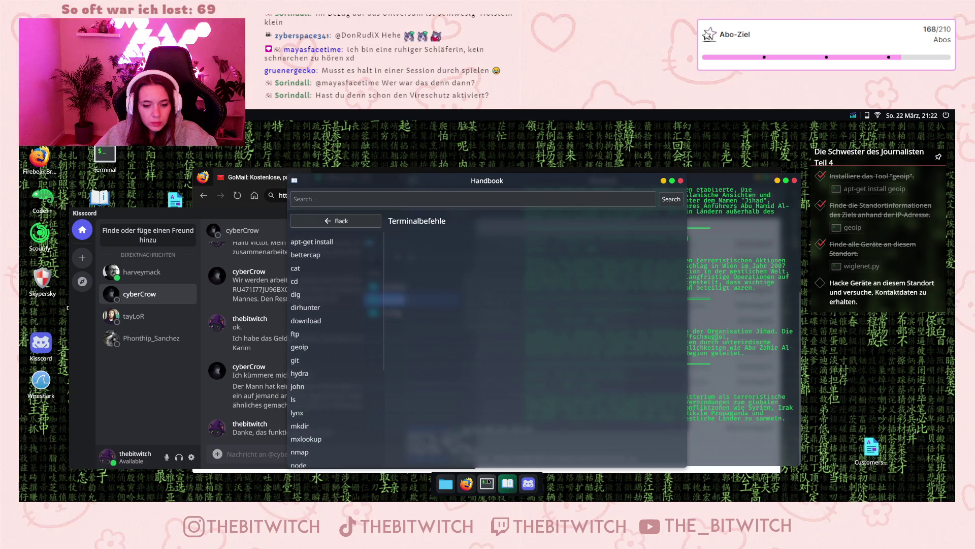
click(507, 487)
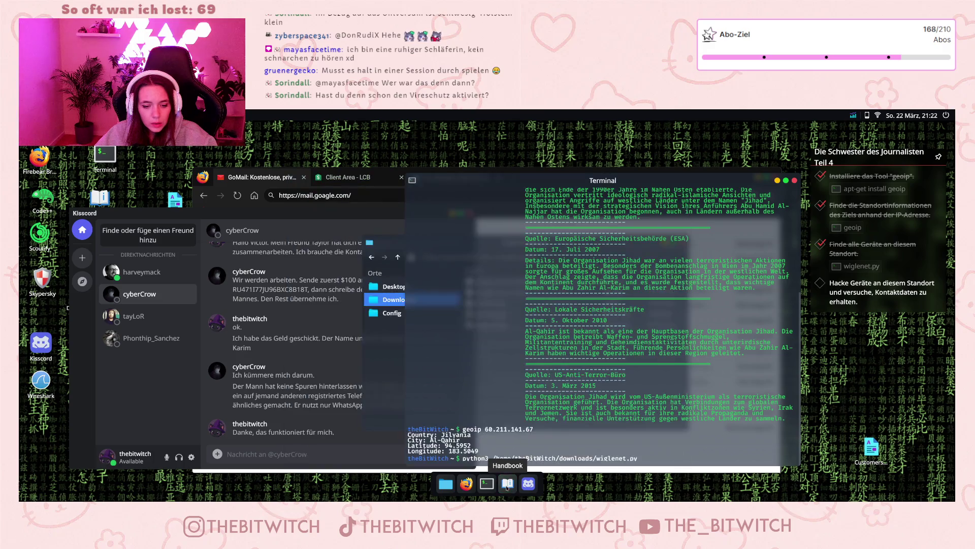
Build the wiglenet.py command with -lat 94.5952 and -long 183.5049 copied from its usage output.
click(663, 457)
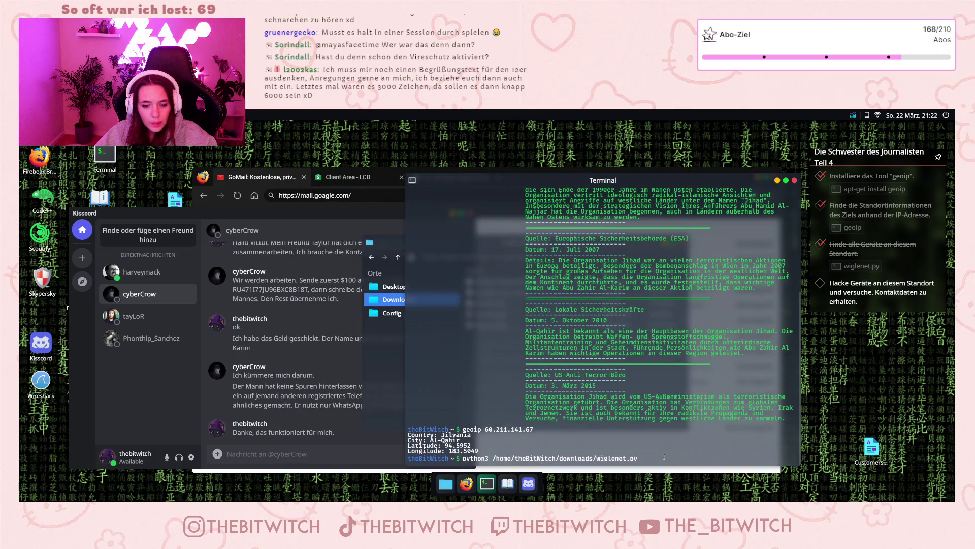
key(Return)
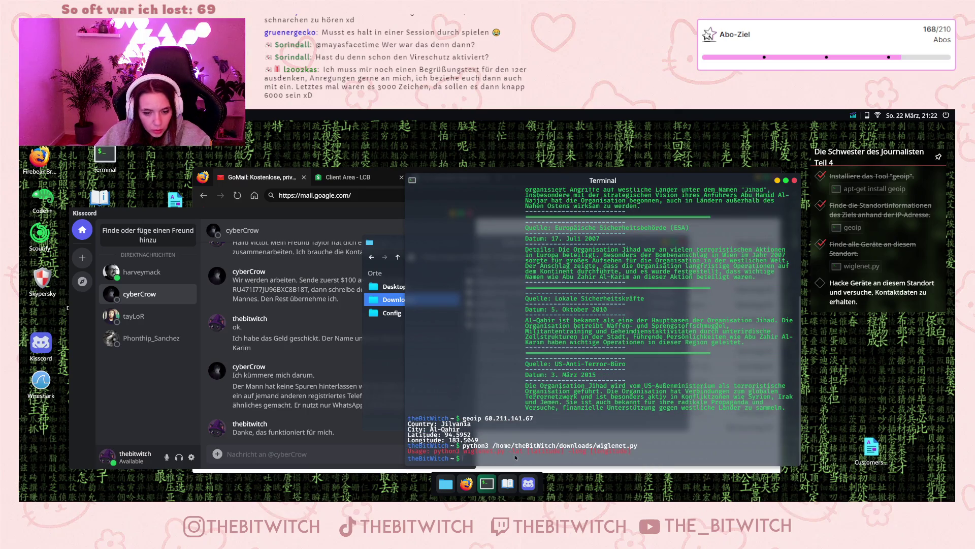
key(Up)
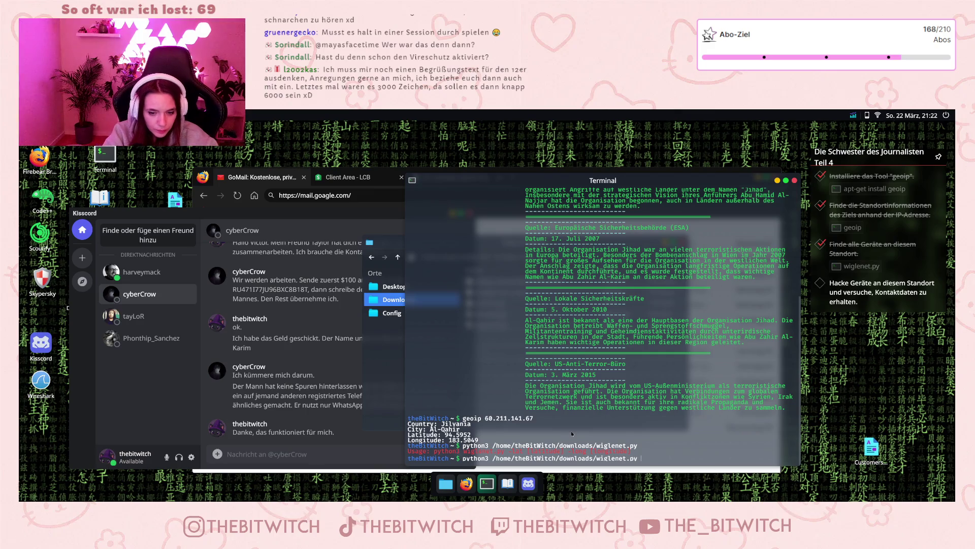
text(-lat)
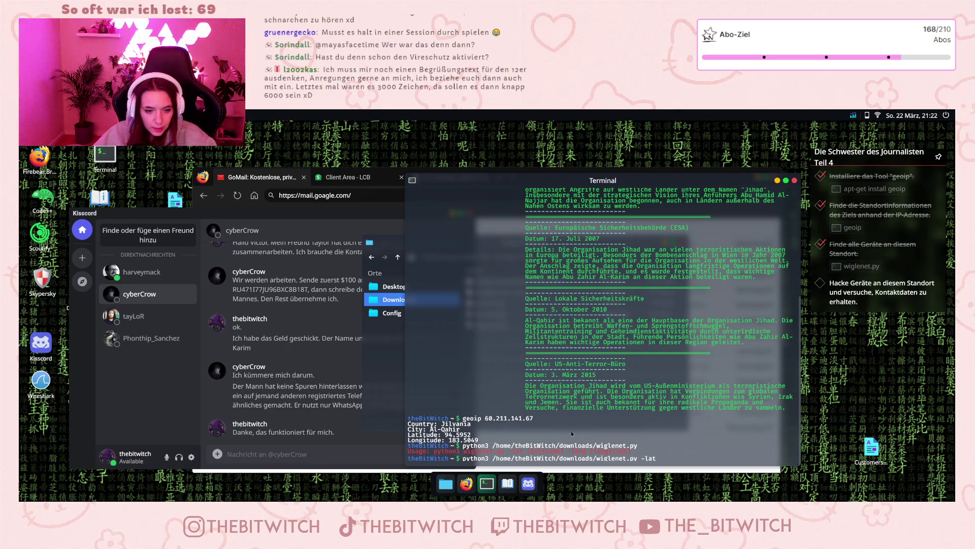
drag(445, 435, 472, 436)
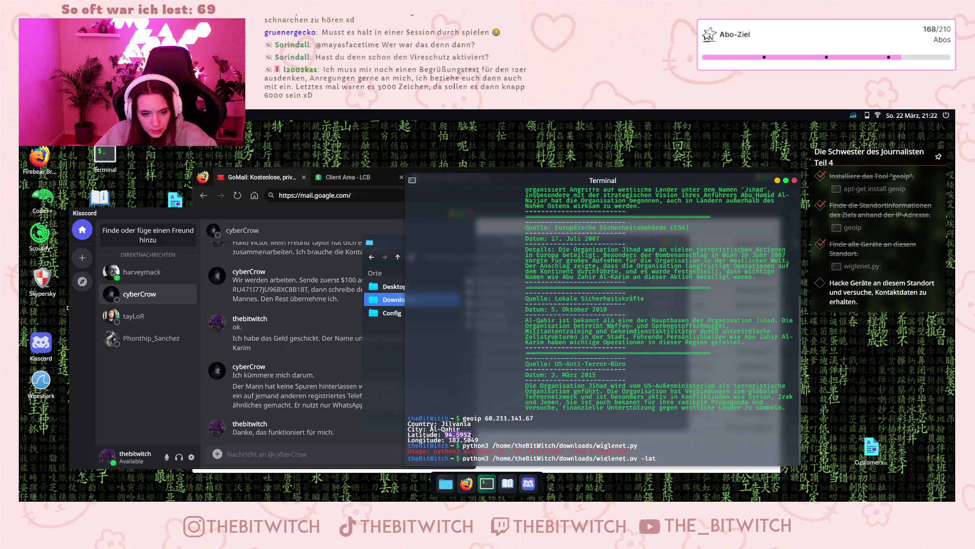
click(666, 458)
middle_click(665, 458)
text(long)
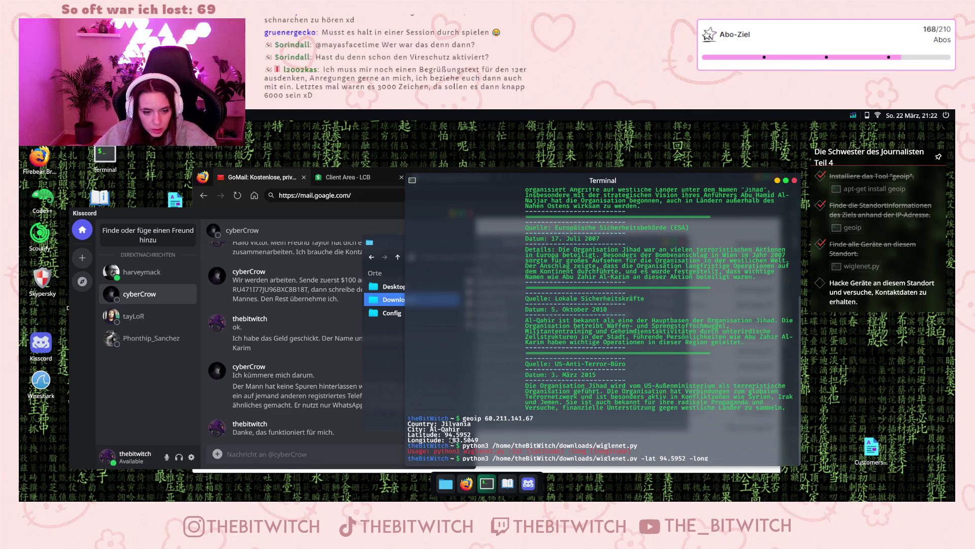
drag(449, 440, 481, 440)
middle_click(733, 446)
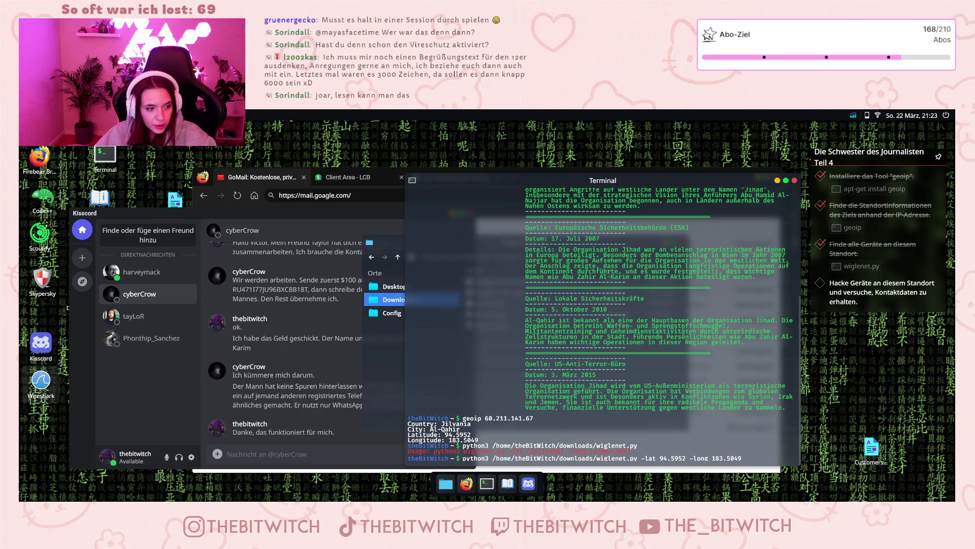
Enable Skypersky protection and run the scan, finding device 113.165.75.74 and router 214.20.227.252.
drag(144, 217, 212, 209)
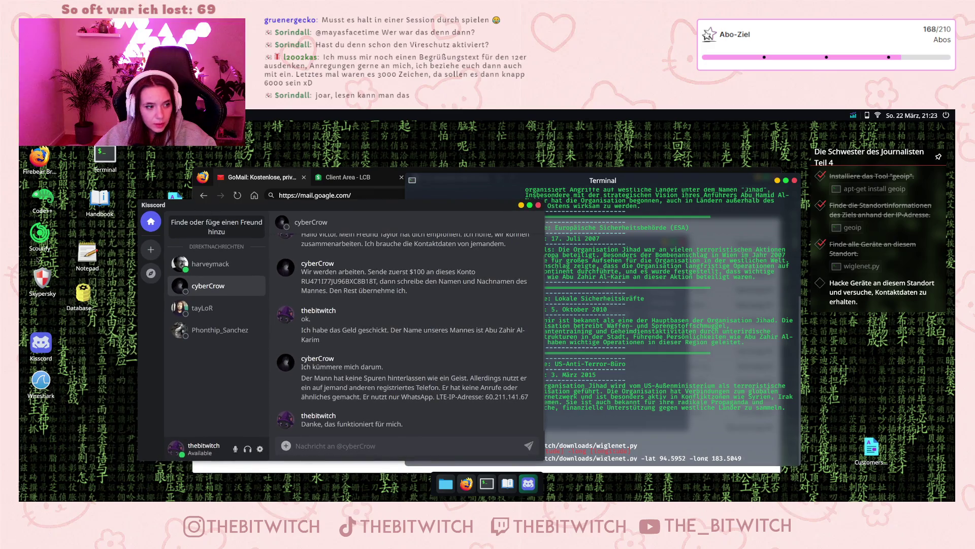
click(483, 339)
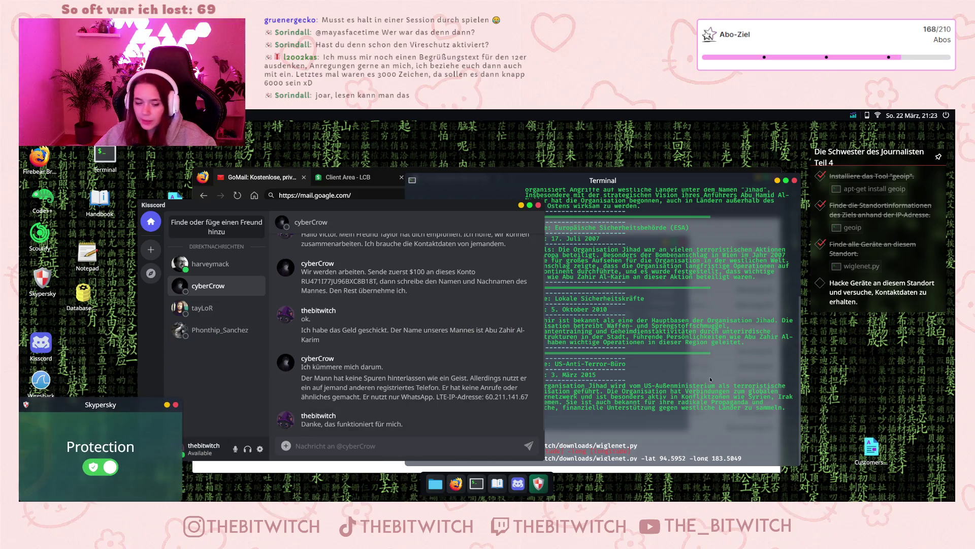
click(623, 423)
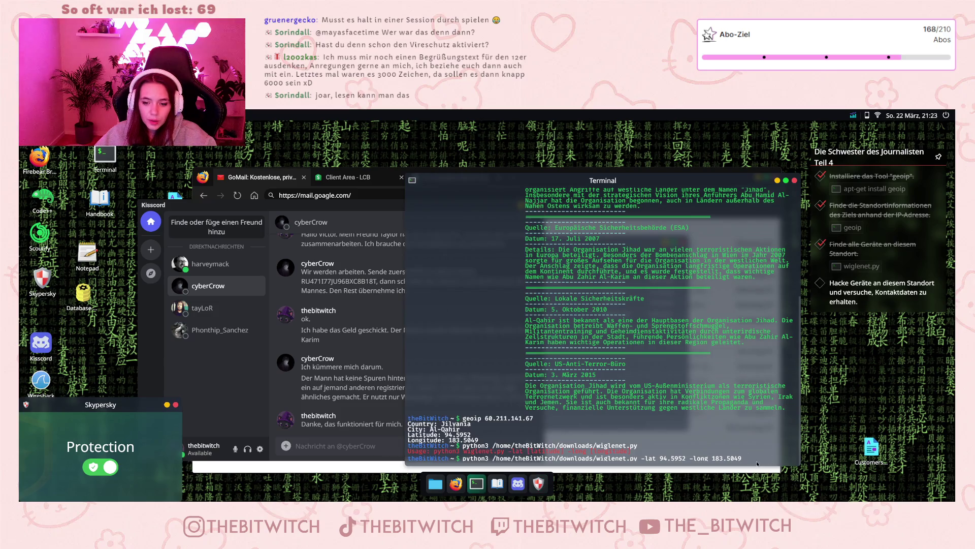
key(Return)
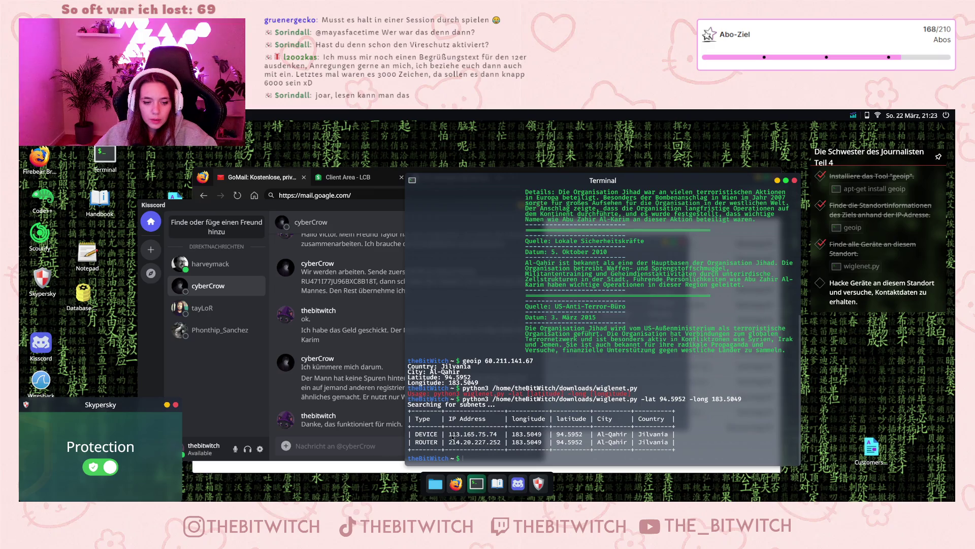
drag(449, 436, 498, 434)
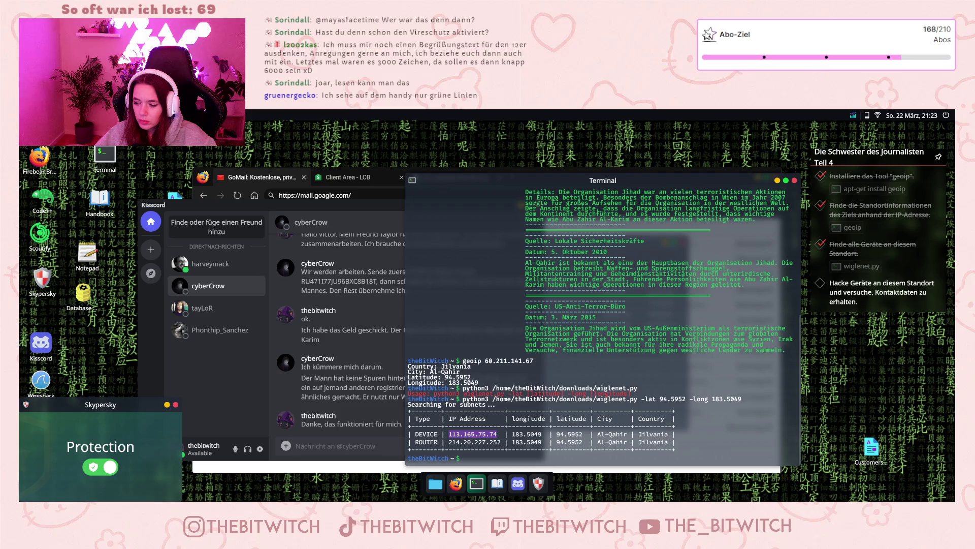
Port-scan device 113.165.75.74 with nmap, finding forwarded http port 10468.
click(487, 459)
text(nmap)
text(113.165.75.74)
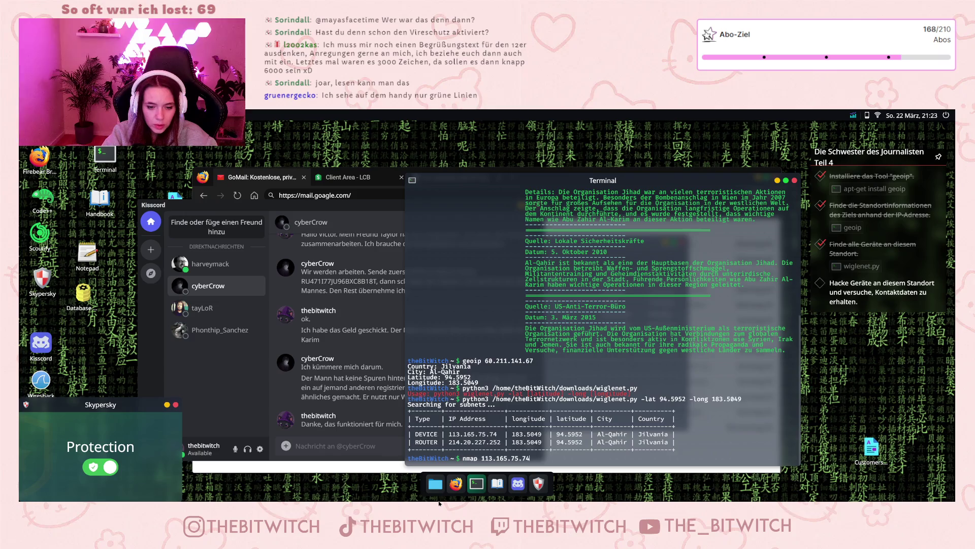
key(Return)
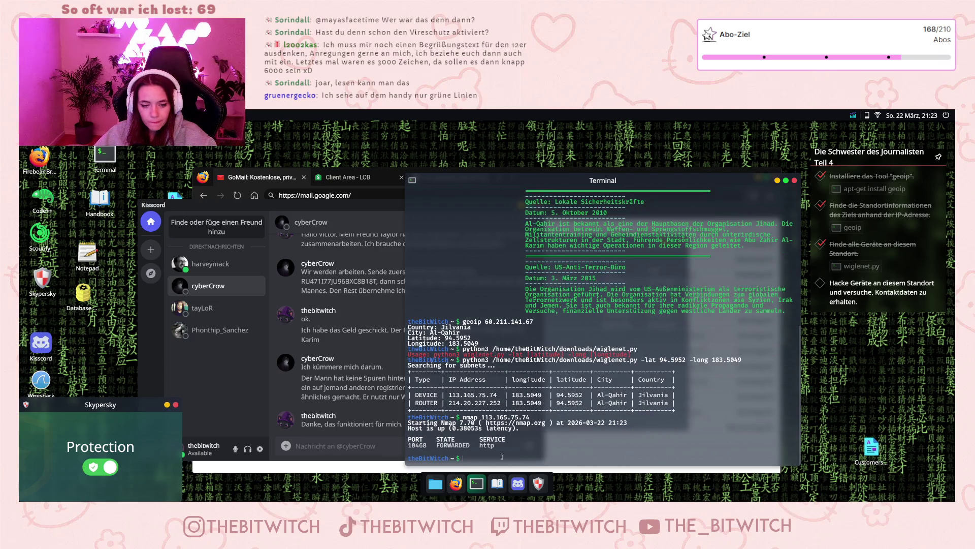
drag(439, 446, 409, 451)
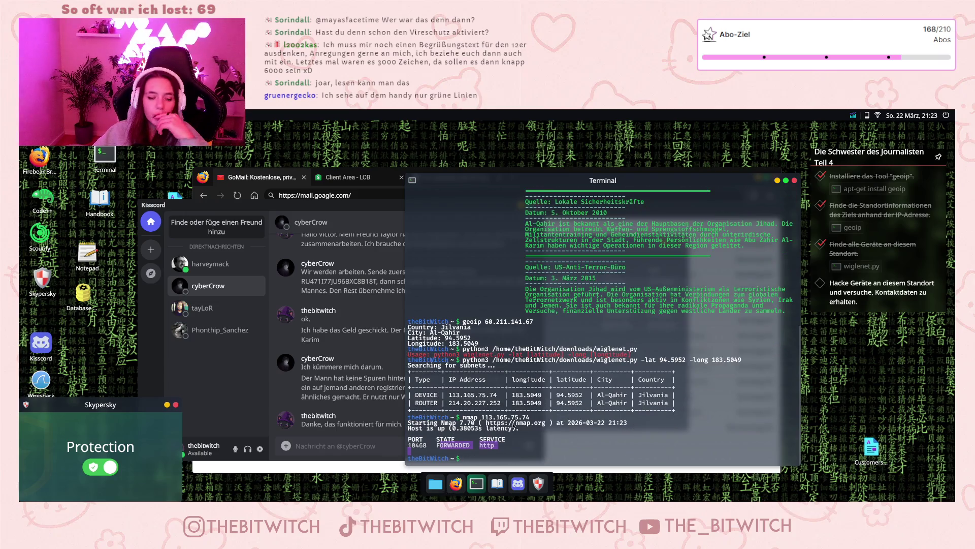
click(520, 434)
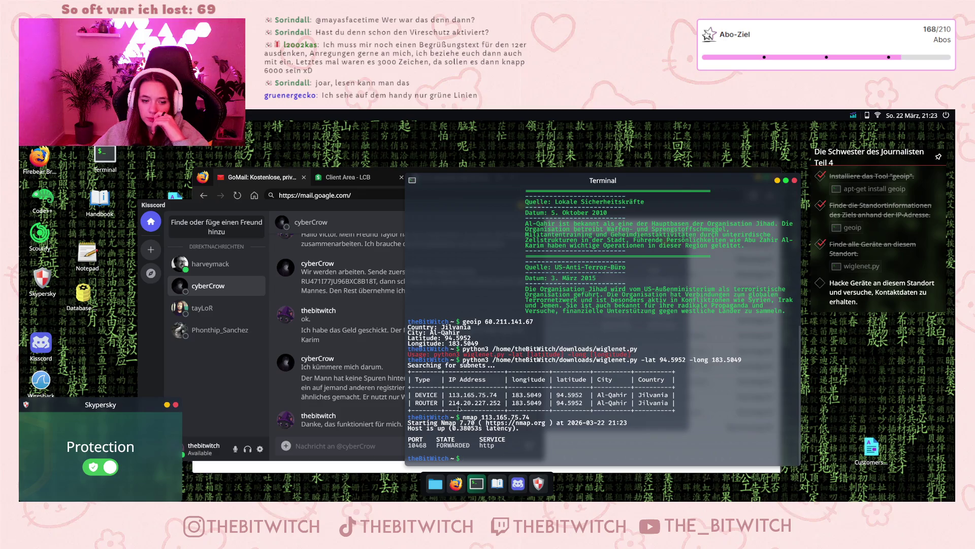
Port-scan router 214.20.227.252 with nmap, which finds no ports.
mouse_move(449, 402)
mouse_down()
mouse_move(515, 404)
mouse_move(501, 403)
mouse_up()
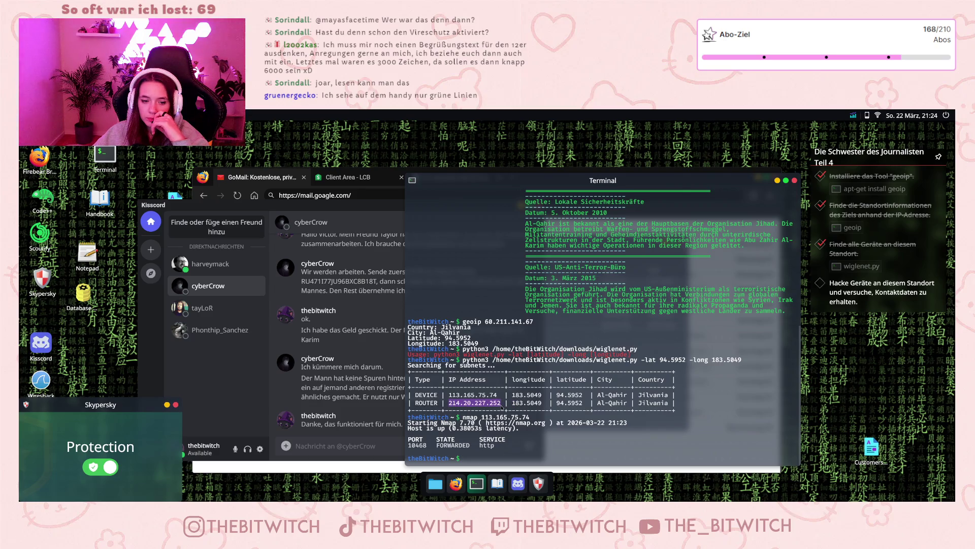
click(478, 457)
text(nmap 214.20.227.252)
key(Return)
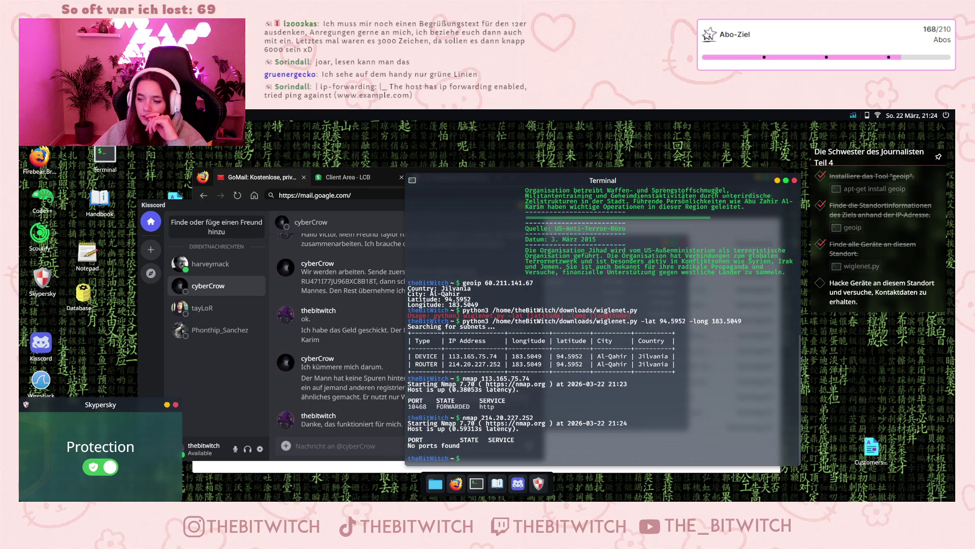
click(436, 373)
Start msfconsole and open the Handbook's Metasploit 'Beispiel Hacking' example beside the terminal.
text(msfconsole)
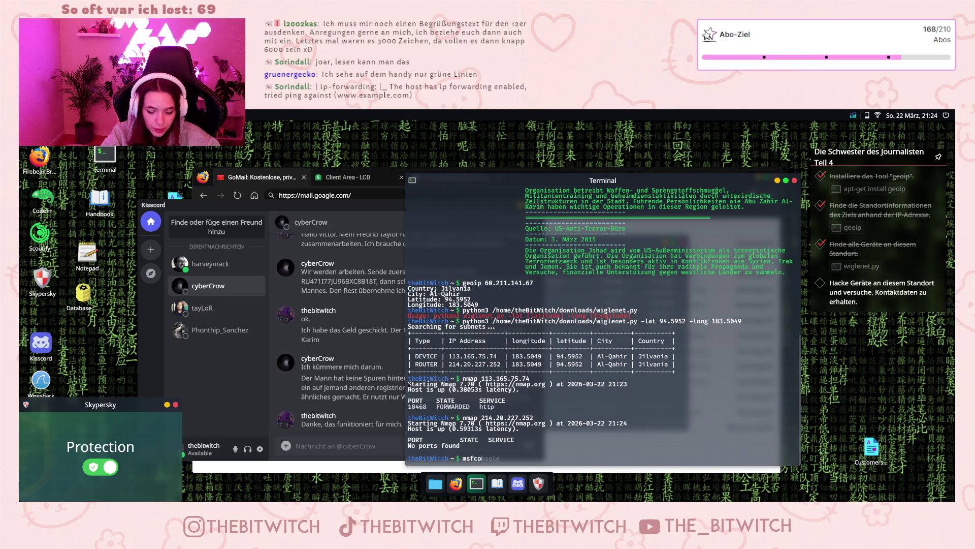
key(Return)
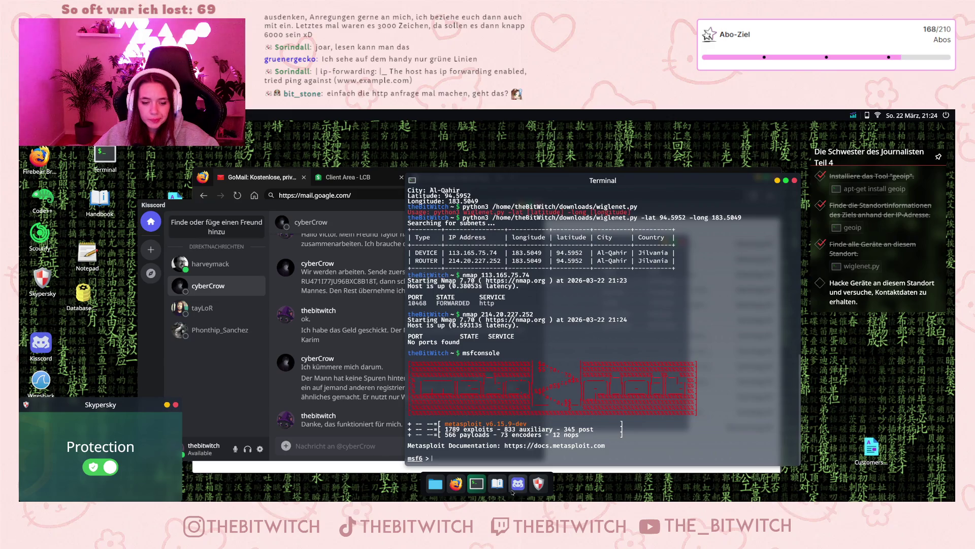
click(497, 483)
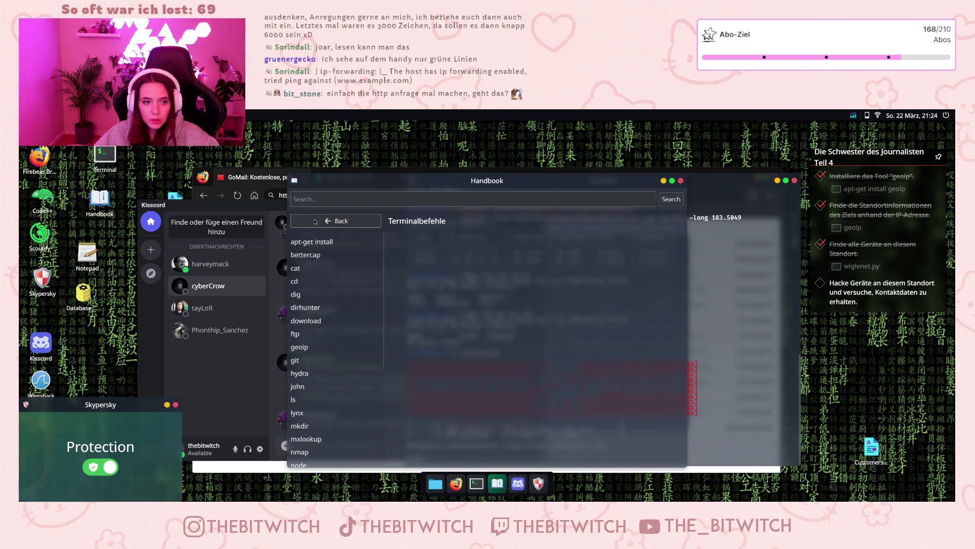
click(335, 220)
click(529, 308)
click(333, 267)
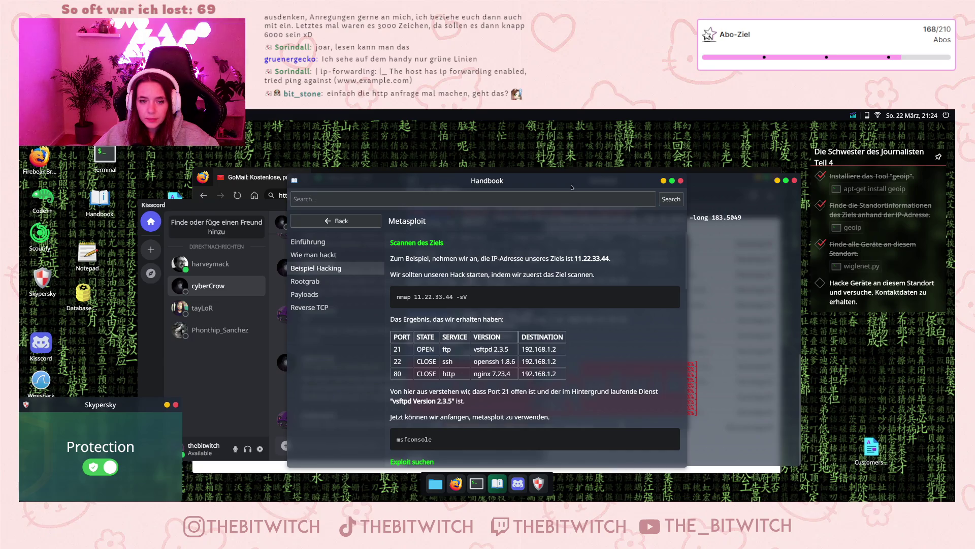
drag(593, 183, 445, 207)
click(606, 463)
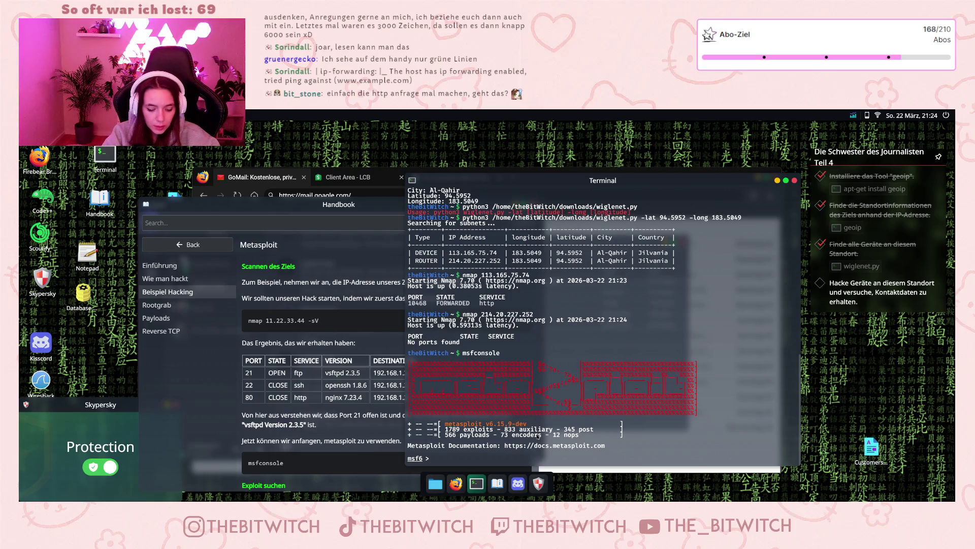
Exit Metasploit and run an nmap -sV version scan on router 214.20.227.252.
text(exit)
key(Return)
text(nmap)
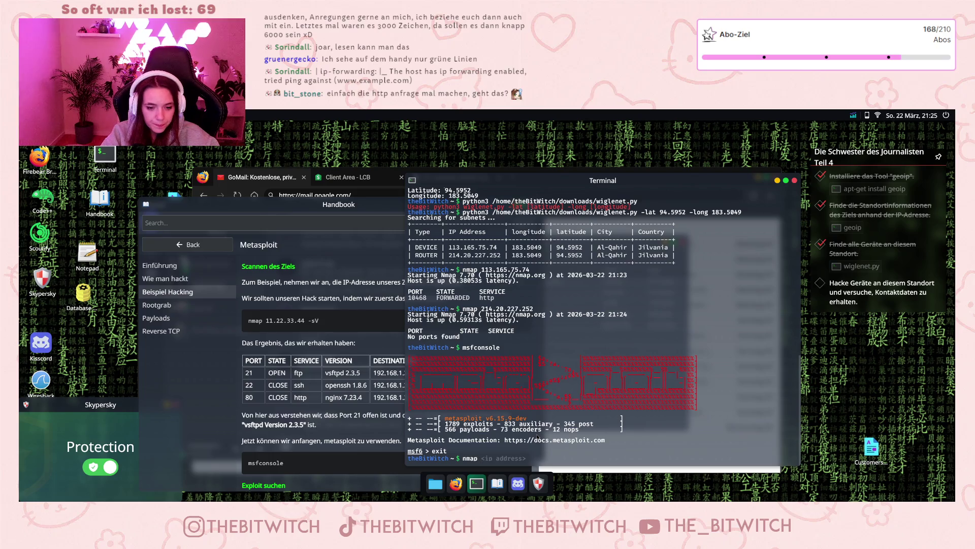
key(Right)
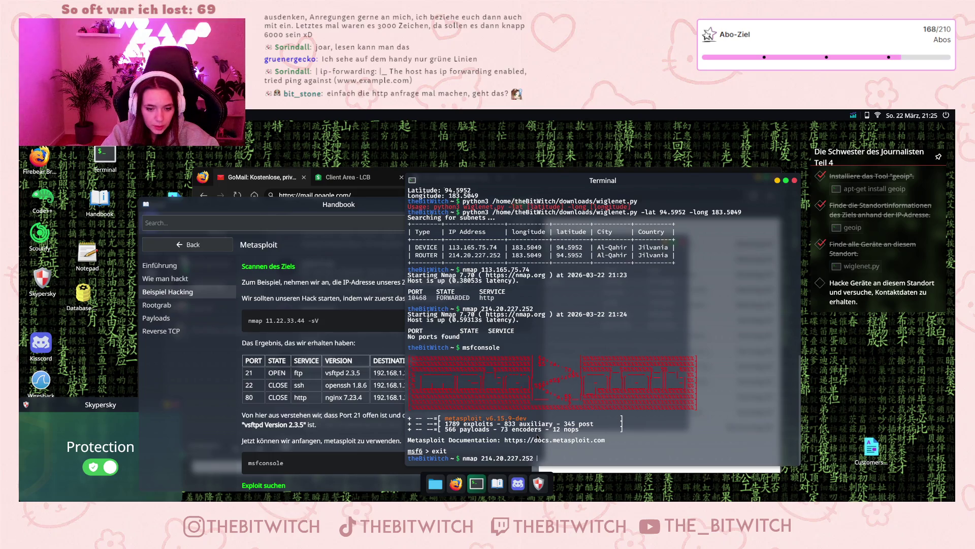
text(-sV)
key(Return)
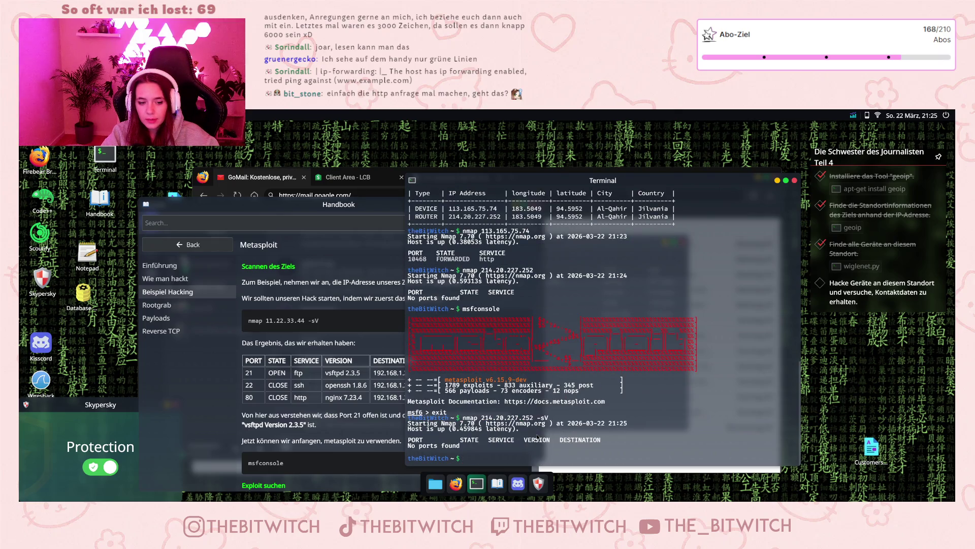
Version-scan 113.165.75.74, revealing Apache 9.24.18 on port 10468, then relaunch msfconsole.
key(Up)
key(Up)
key(Up)
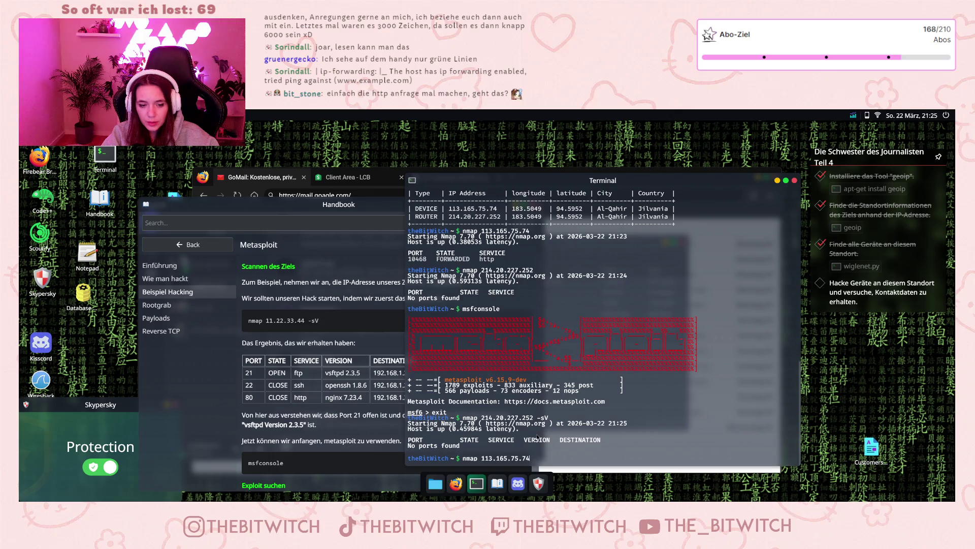
text( -sV)
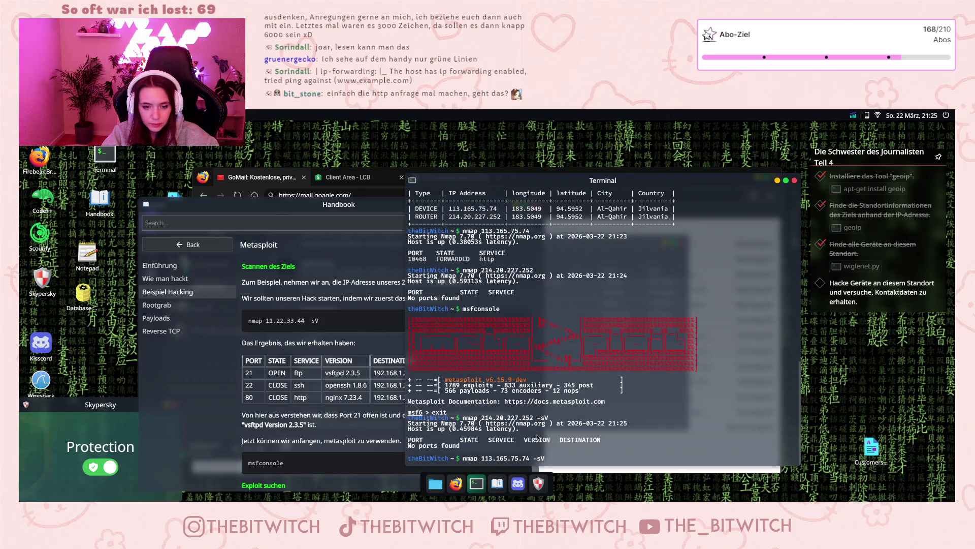
key(Return)
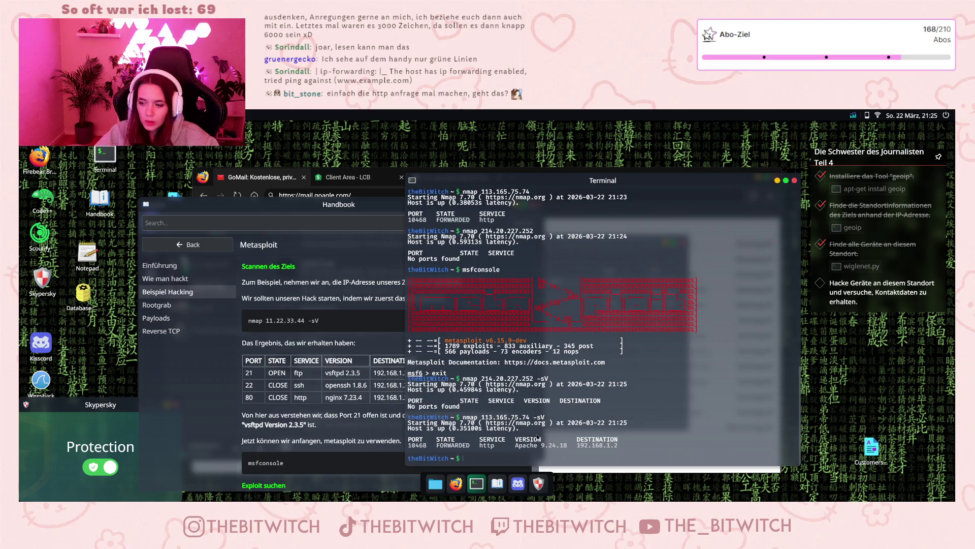
text(ms)
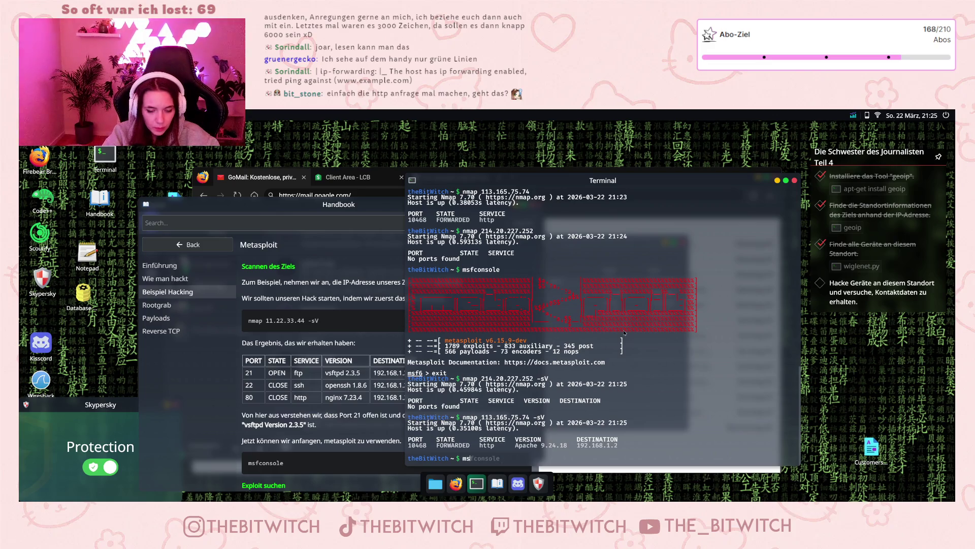
text(fconsole)
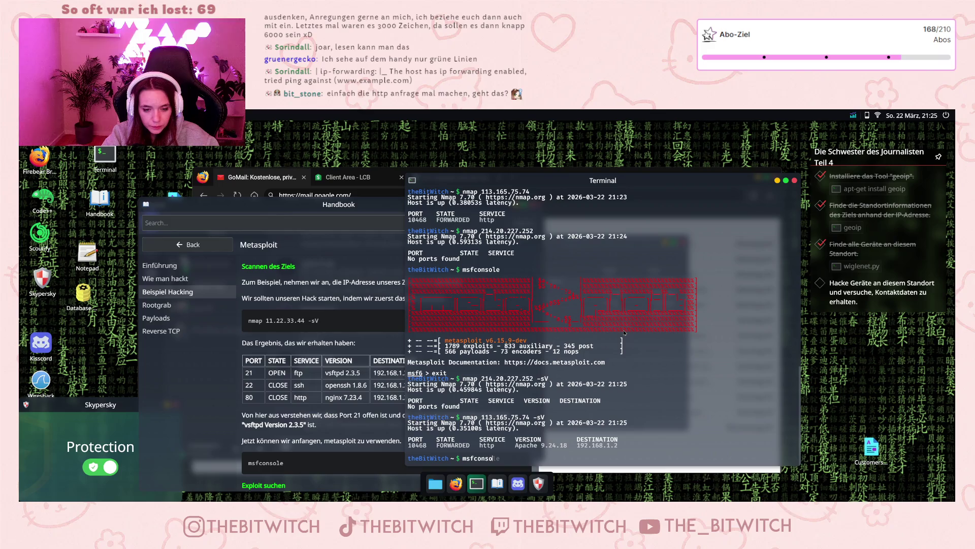
key(Return)
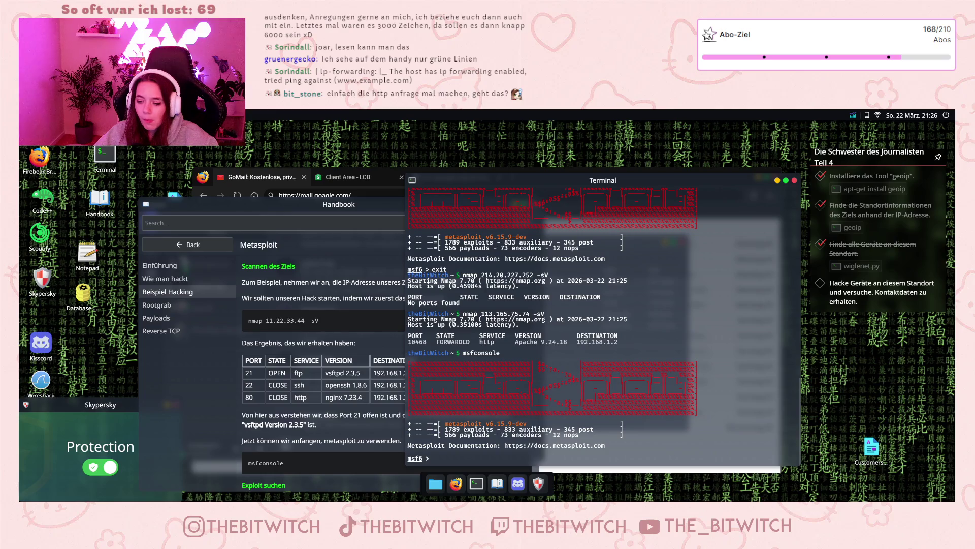
Run a bare 'search' in the msf6 console to list the 11 matching exploit modules.
click(464, 459)
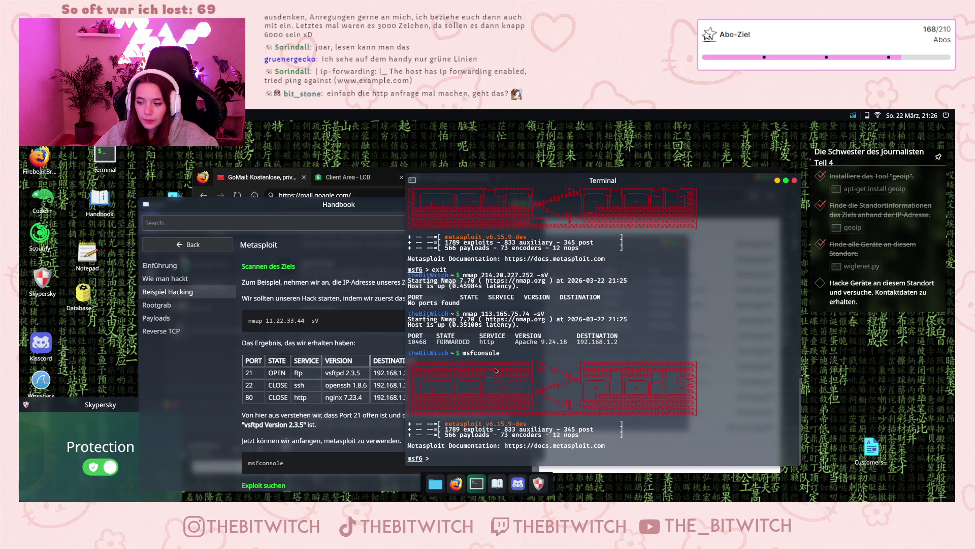
scroll(497, 384, up, 5)
scroll(533, 335, down, 5)
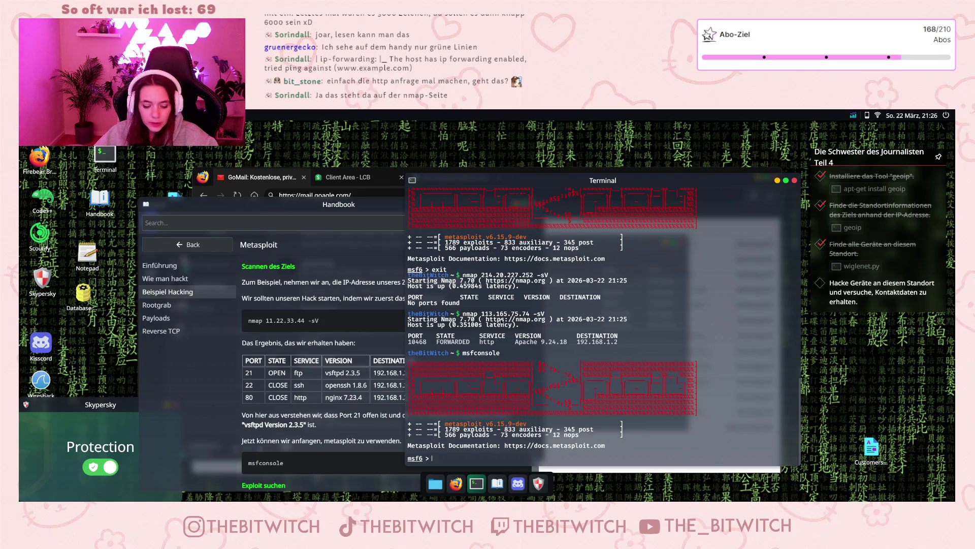
text(sear)
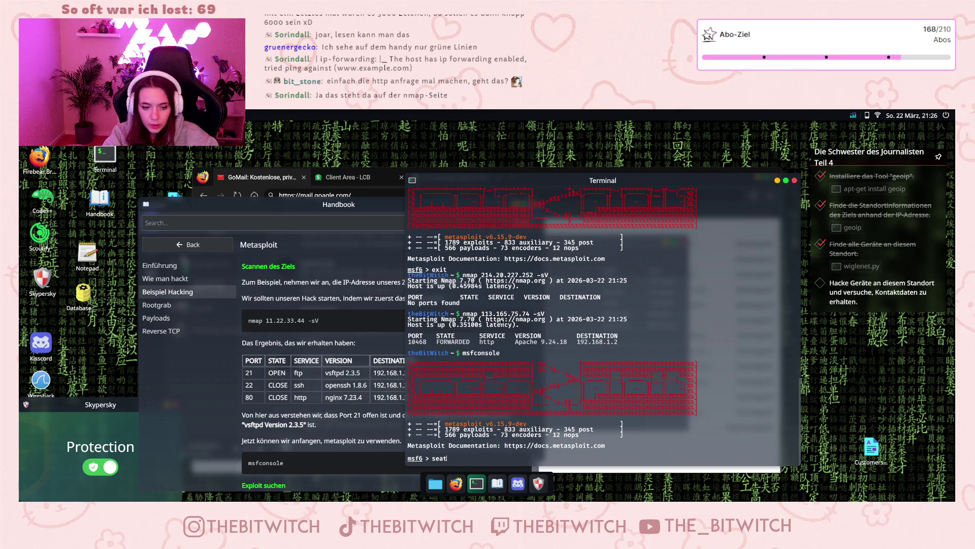
text(ch)
key(Return)
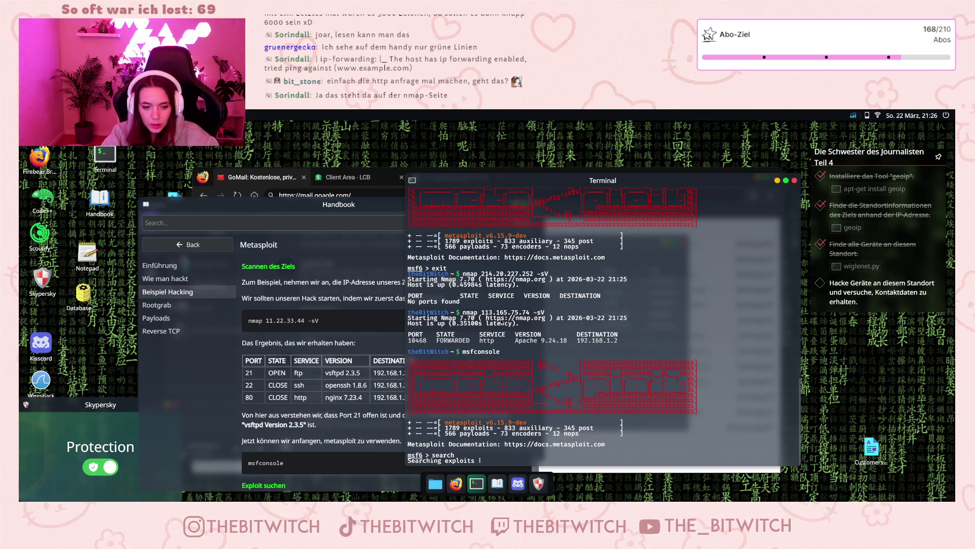
Bring the Handbook forward and scroll to its 'Exploit suchen' section.
click(497, 483)
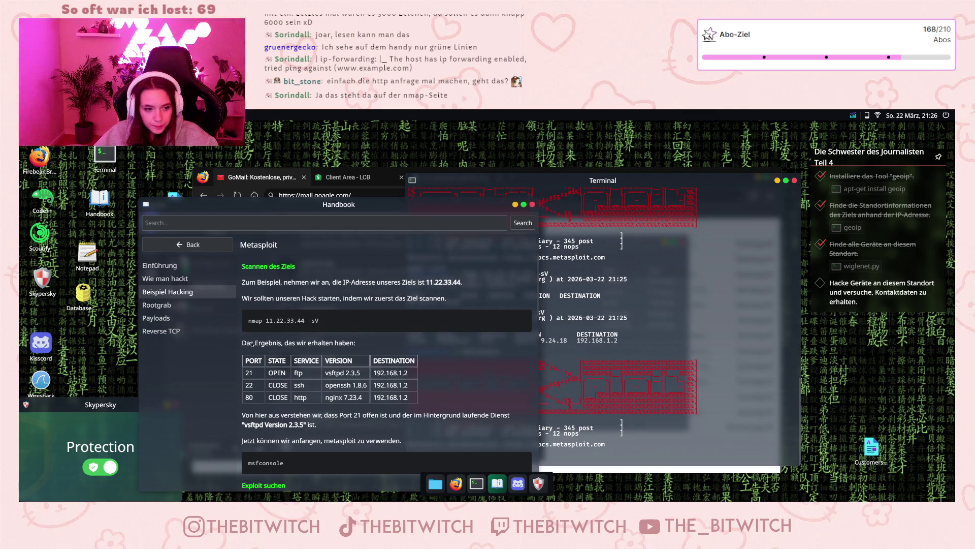
scroll(288, 377, down, 3)
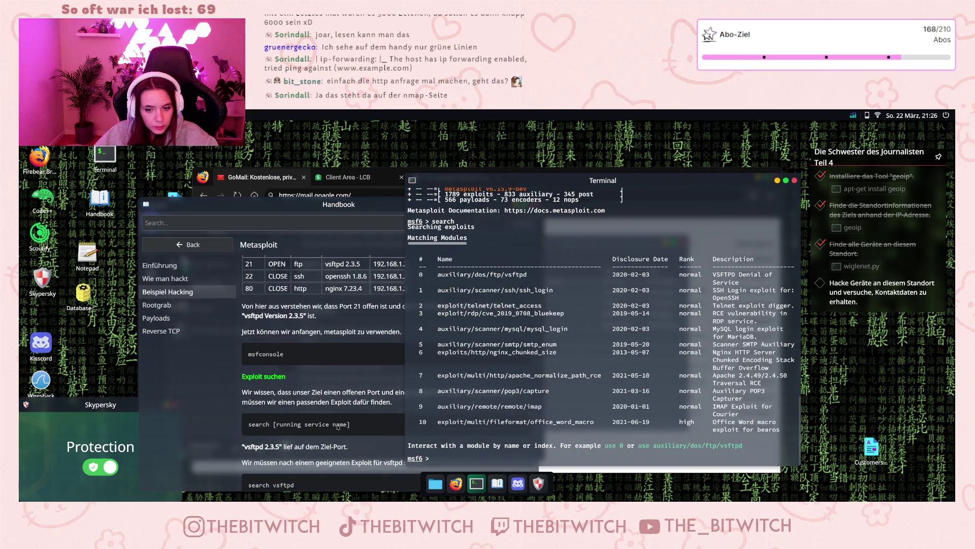
scroll(337, 427, down, 1)
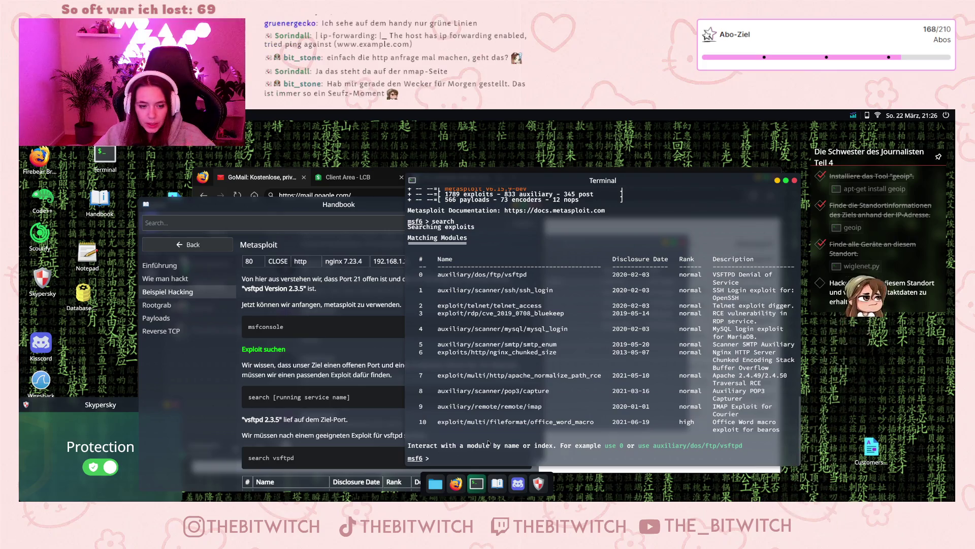
Load module 7, apache_normalize_path_rce, with 'use 7' and show its options.
text(use 7)
key(Return)
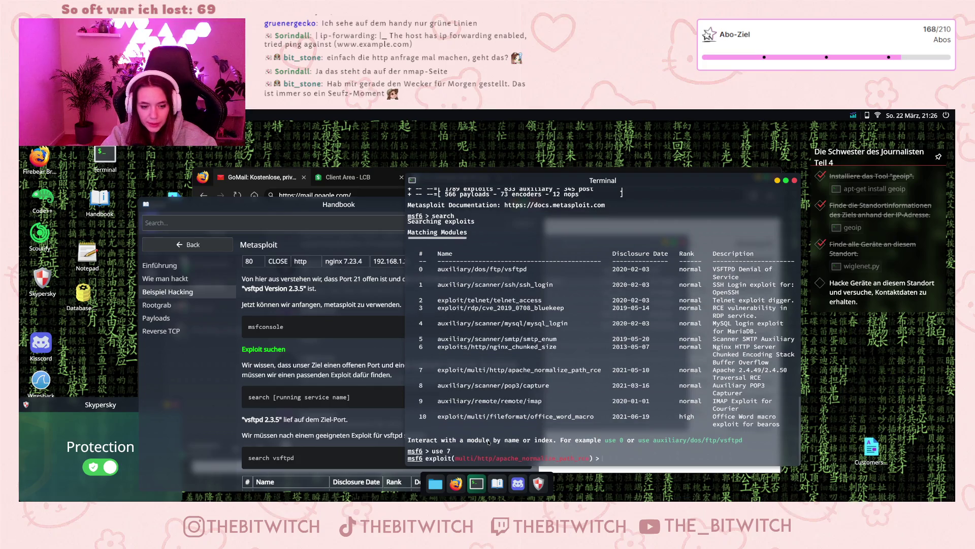
text(show options)
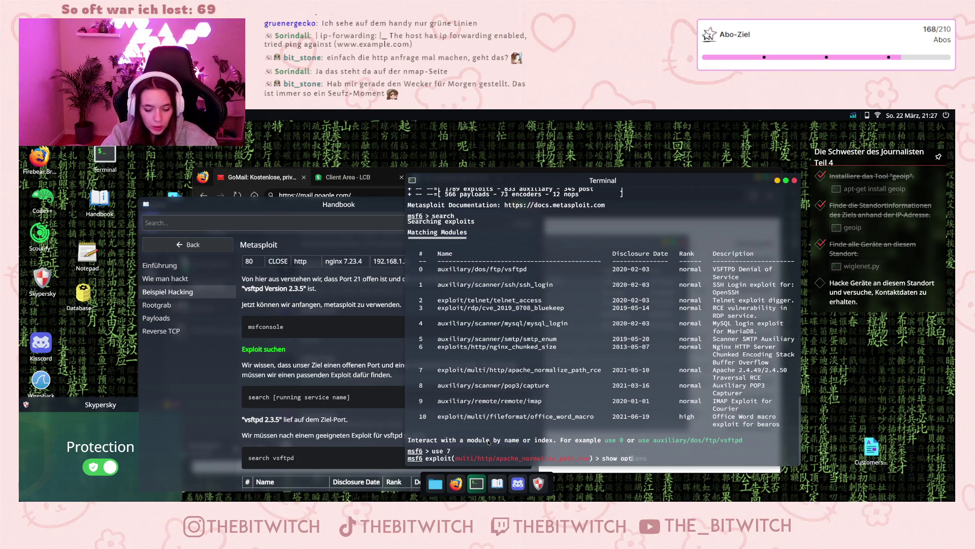
key(Return)
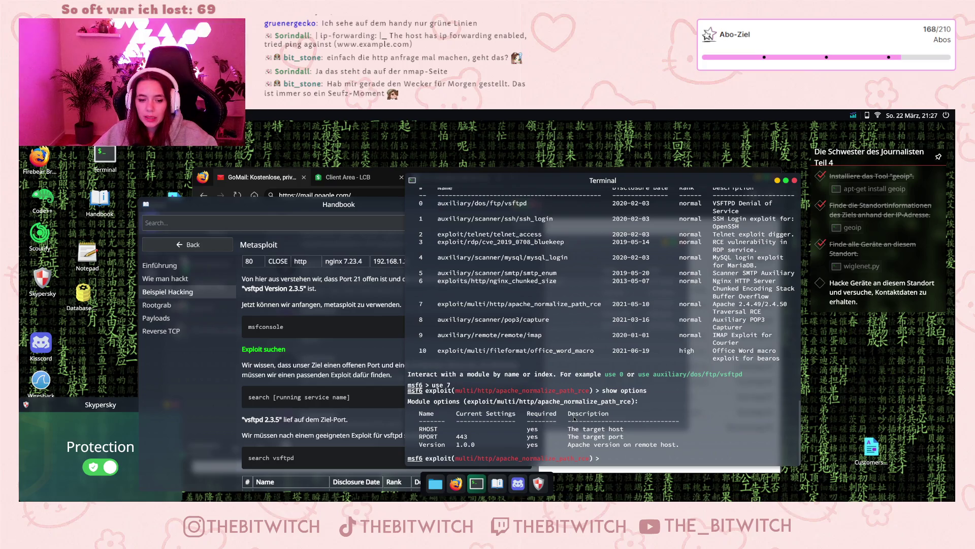
scroll(559, 418, up, 10)
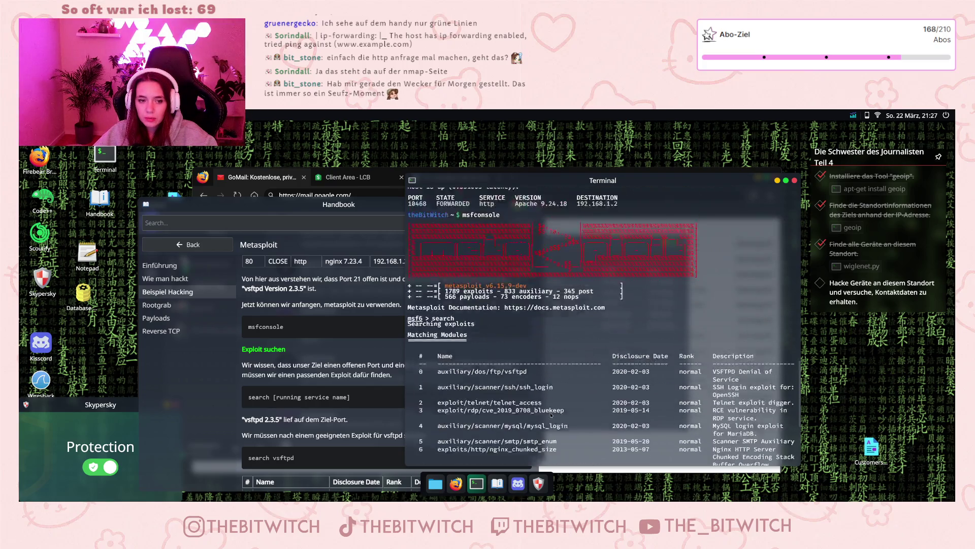
scroll(556, 407, down, 8)
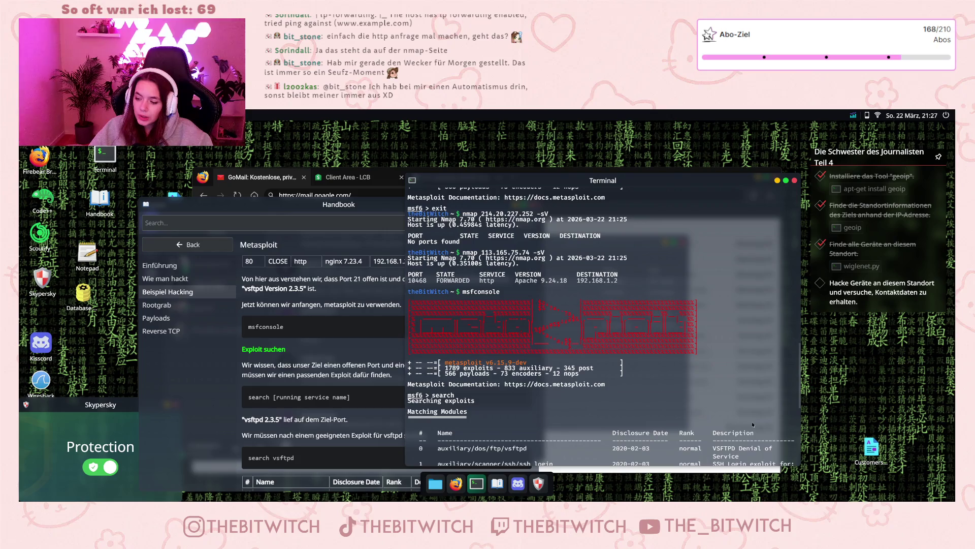
Re-run 'use 7' and 'show options' to confirm RHOST unset and RPORT 443.
text(use 7)
key(Return)
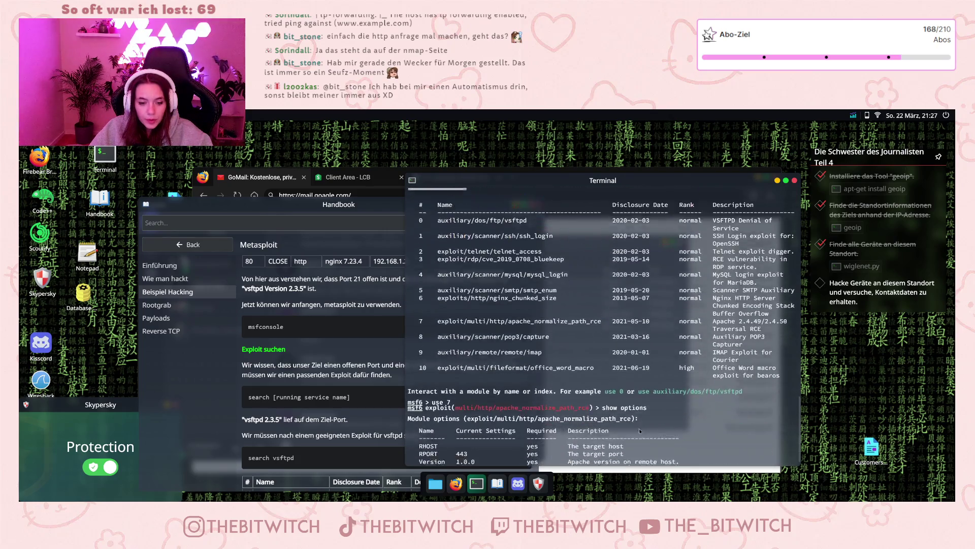
text(show options)
key(Return)
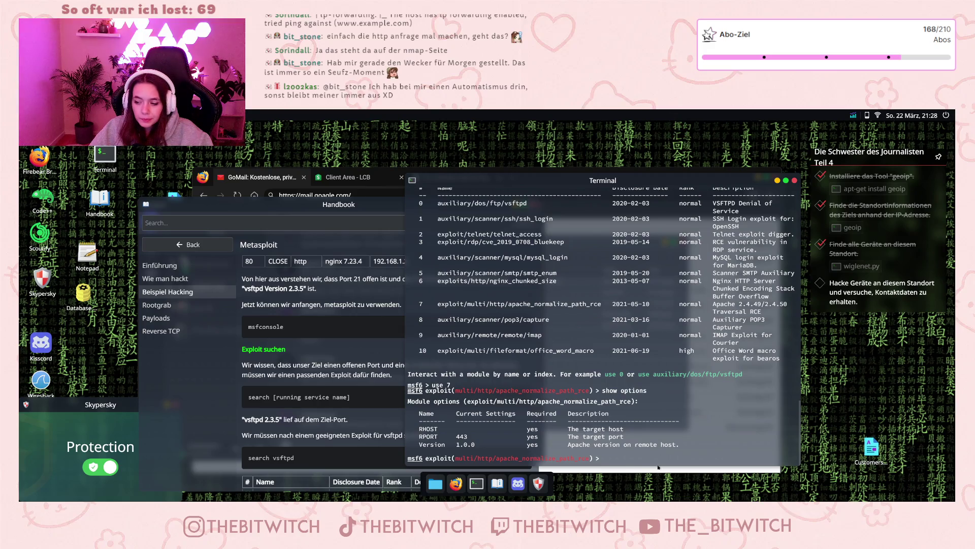
click(615, 458)
Set RHOST to 113.165.75.74, copied from the nmap output.
text(set RHOST)
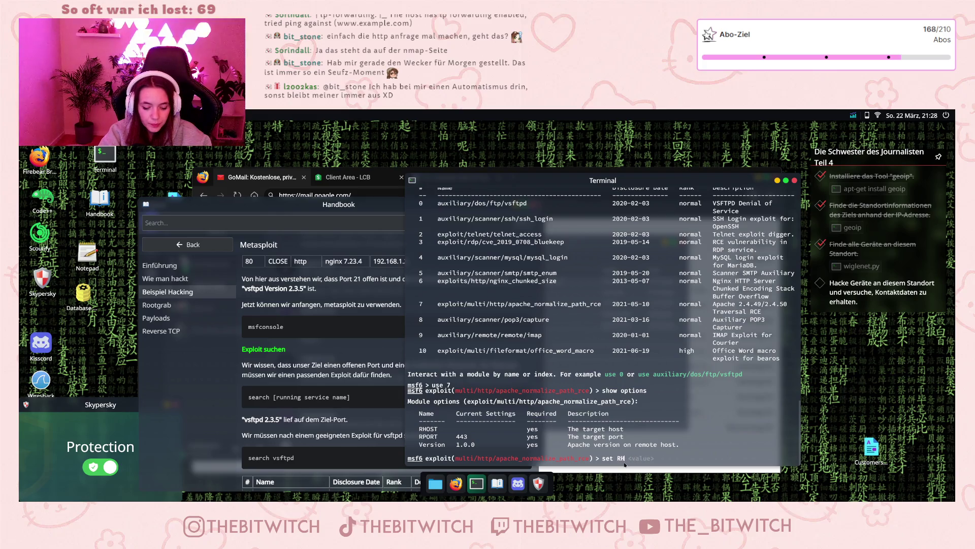
scroll(635, 407, up, 3)
scroll(648, 381, up, 15)
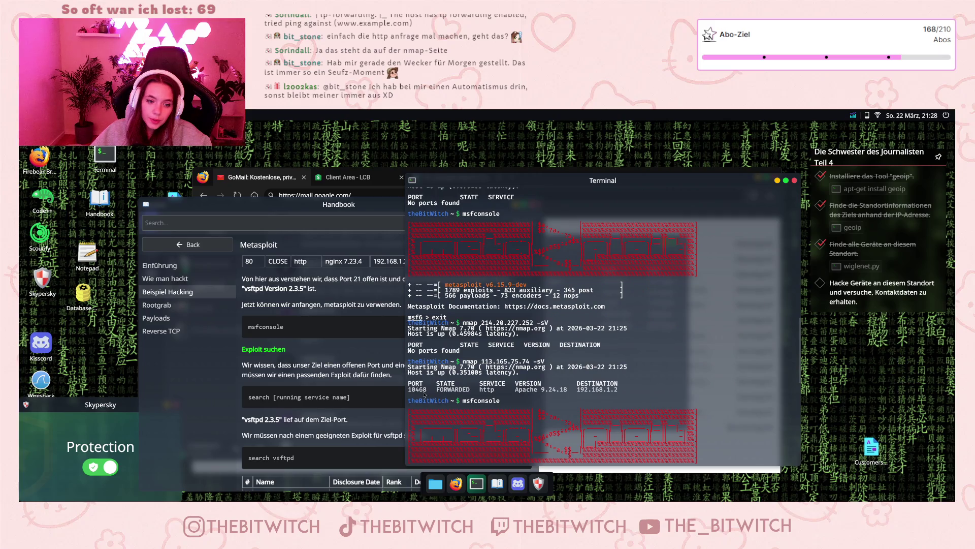
drag(481, 361, 530, 362)
scroll(530, 363, down, 15)
text(set RHOST)
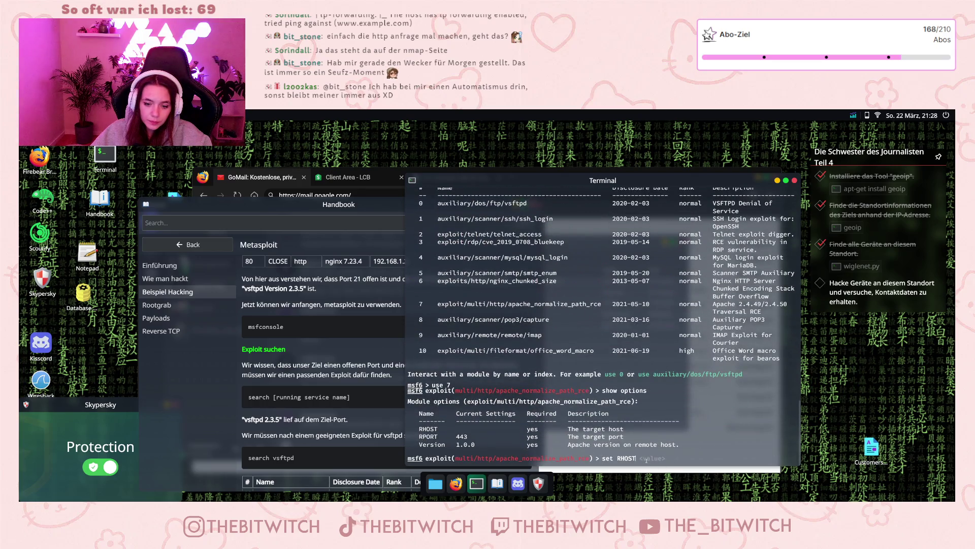
middle_click(646, 460)
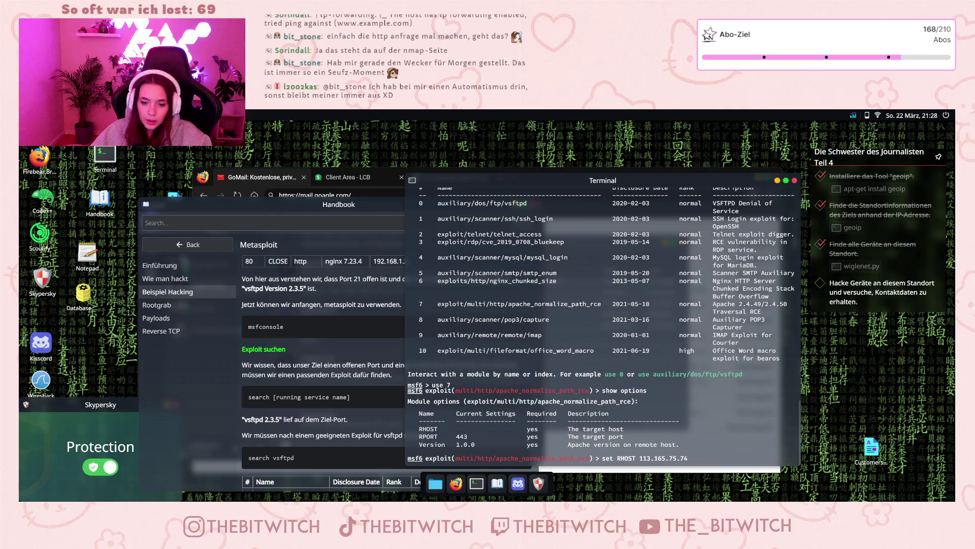
key(Return)
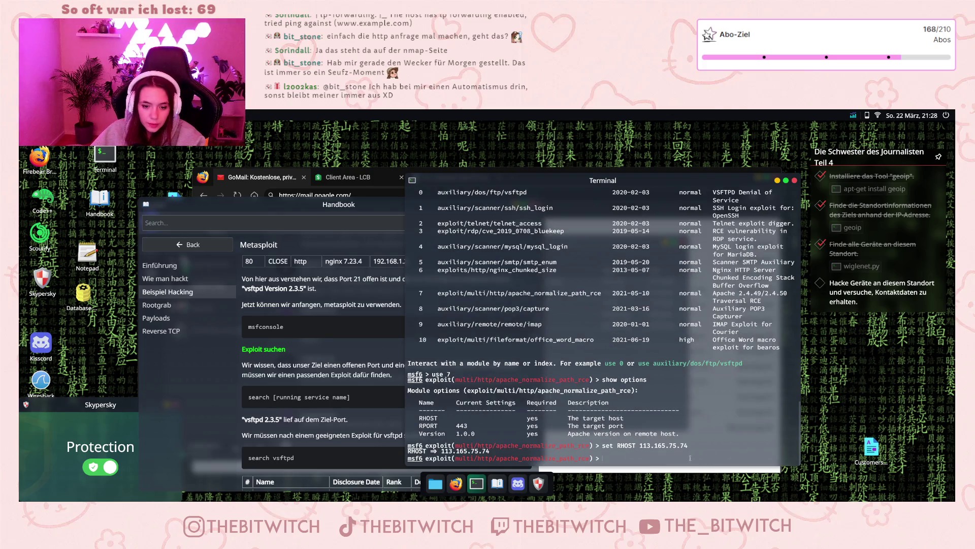
Set RPORT to the forwarded port 10468 from the scan output.
text(set RPORT)
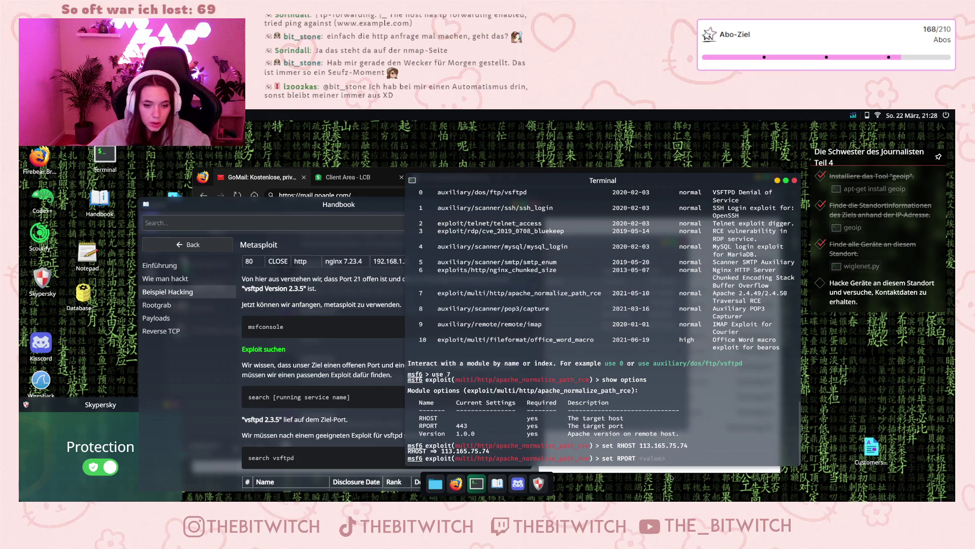
scroll(631, 380, up, 10)
scroll(605, 373, up, 2)
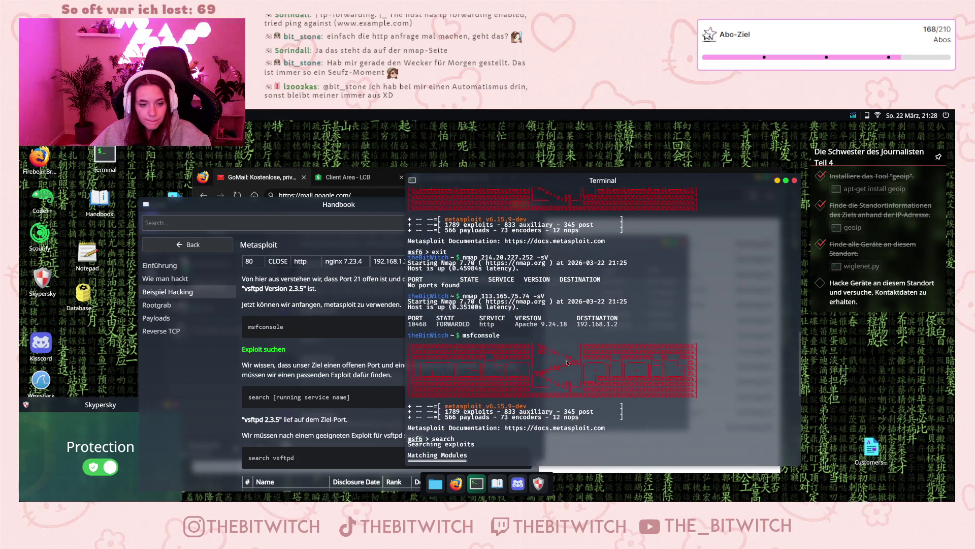
scroll(453, 279, up, 10)
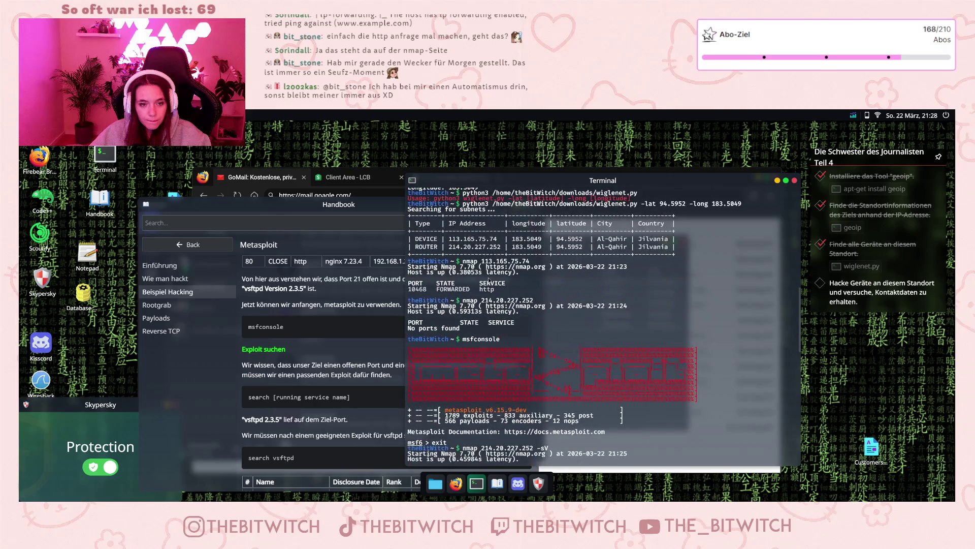
scroll(489, 281, up, 12)
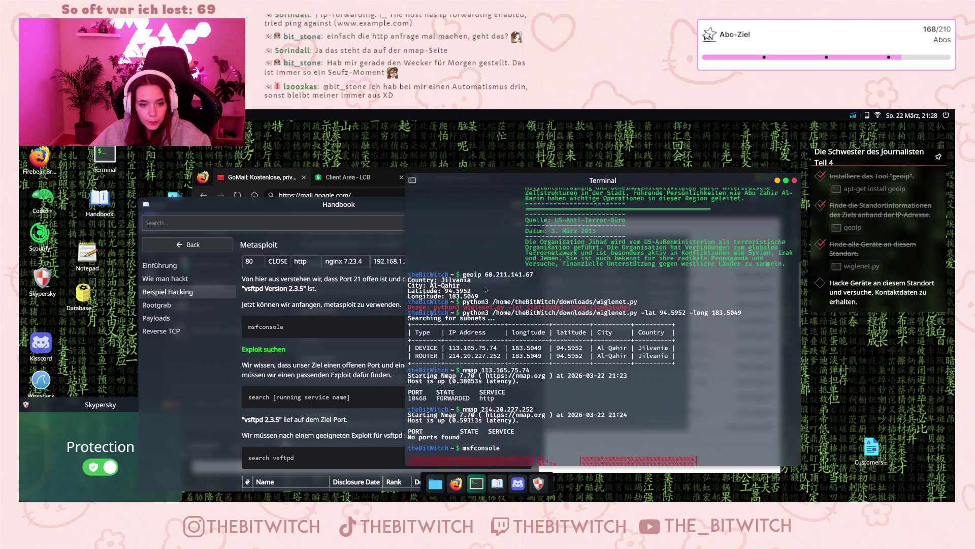
scroll(425, 288, down, 12)
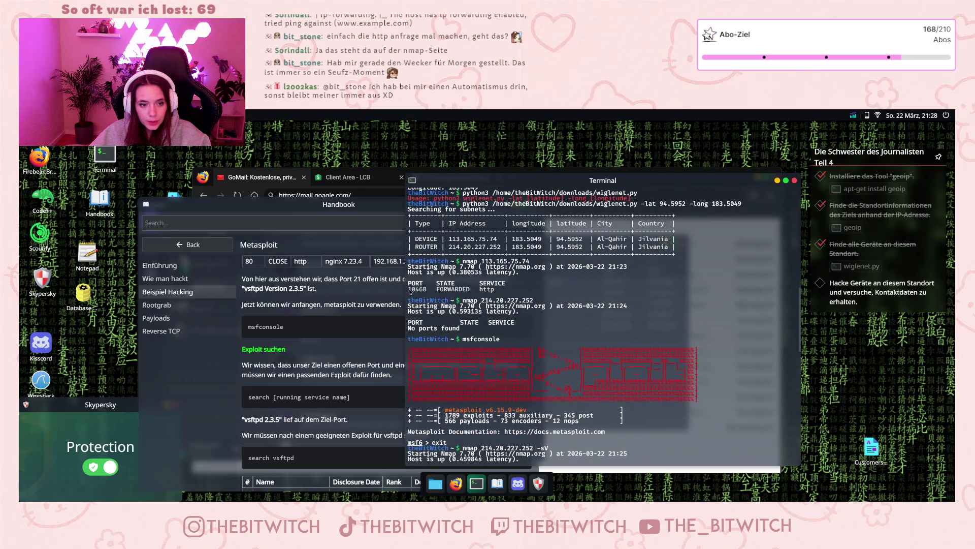
drag(429, 289, 410, 288)
scroll(486, 299, down, 15)
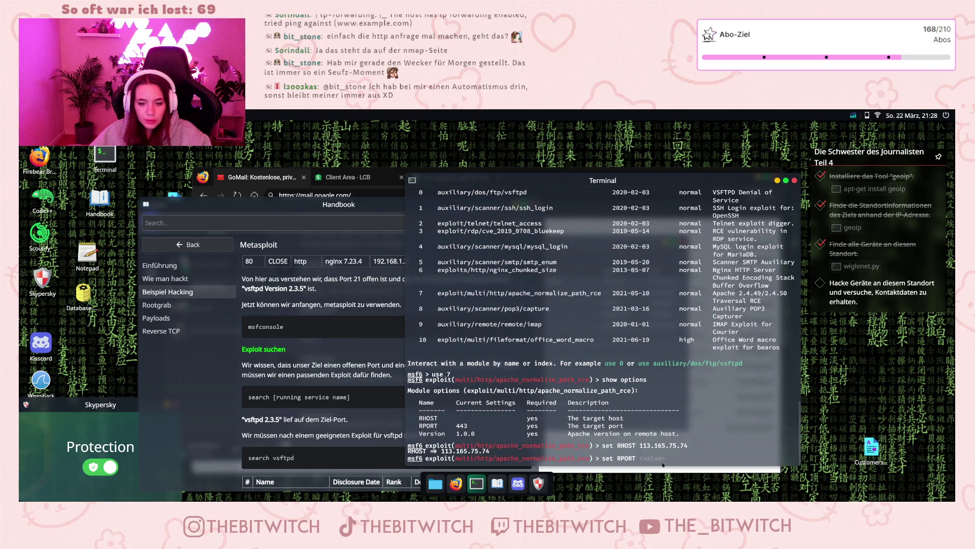
middle_click(652, 459)
key(Return)
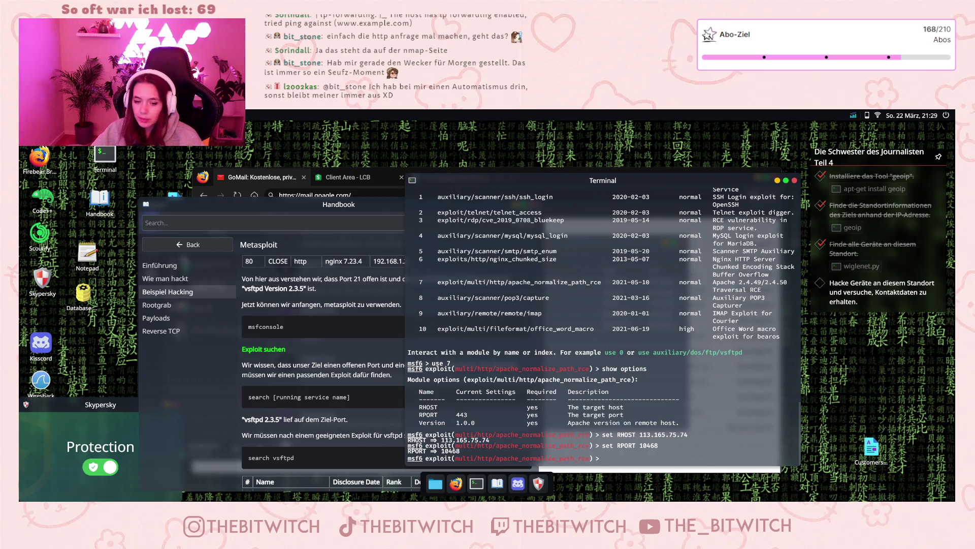
click(653, 465)
Set the module's version to 9.92.70.
text(set vers)
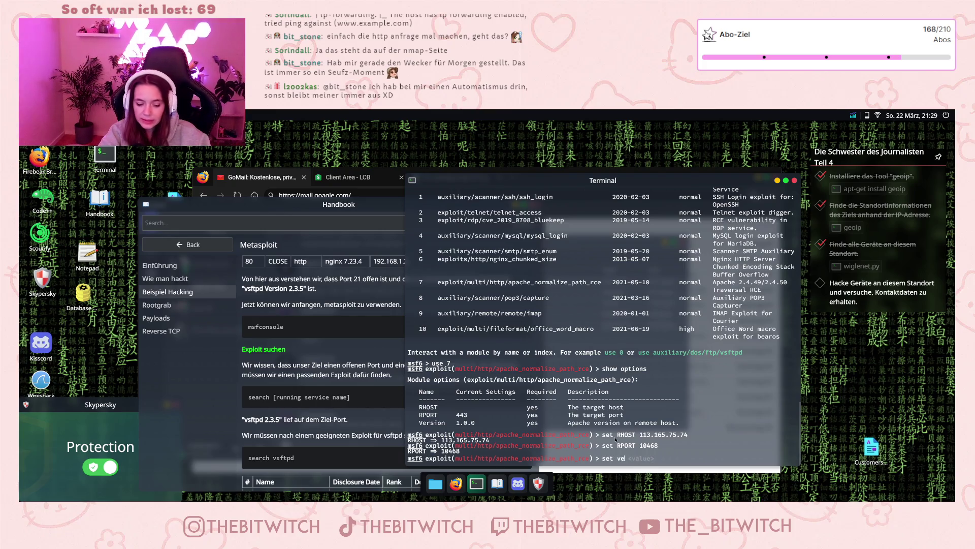
text(io)
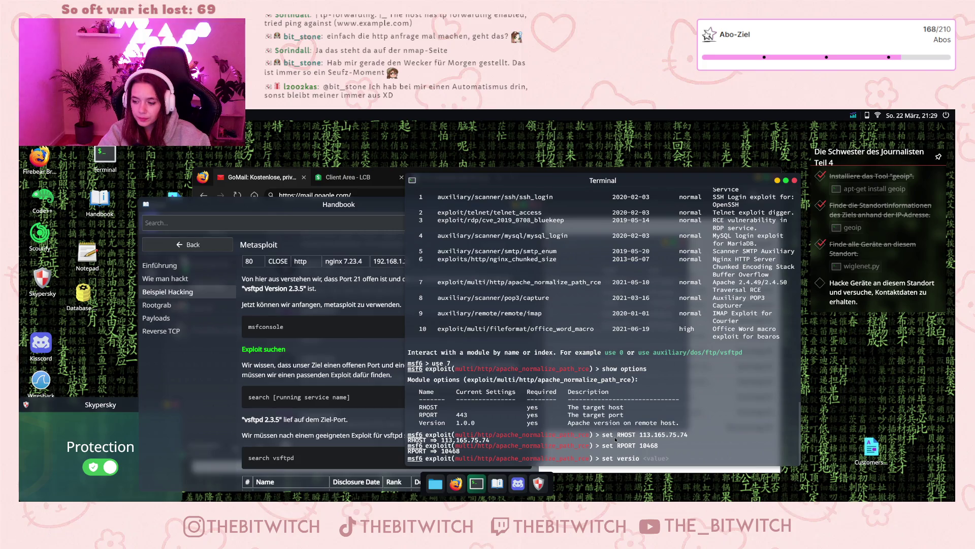
text(n 9.92.)
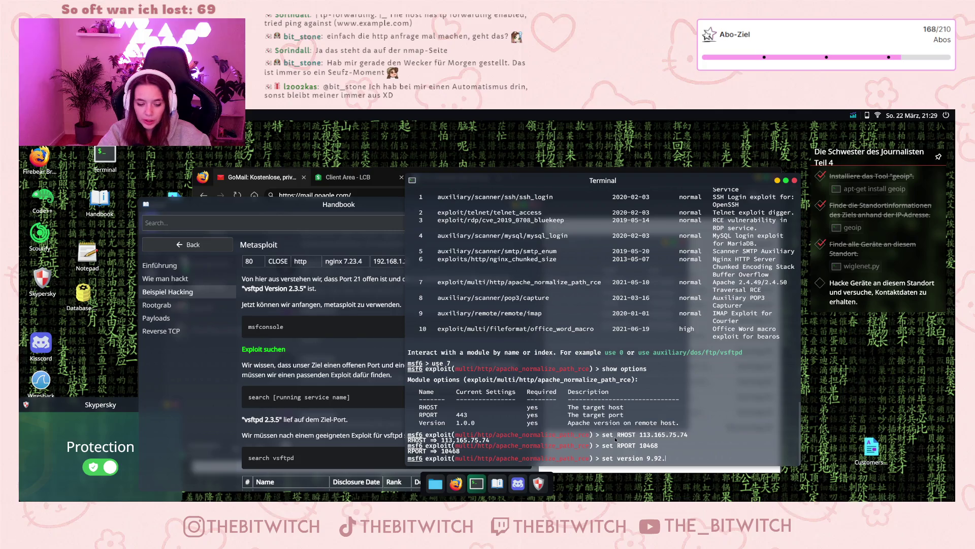
text(70)
key(Return)
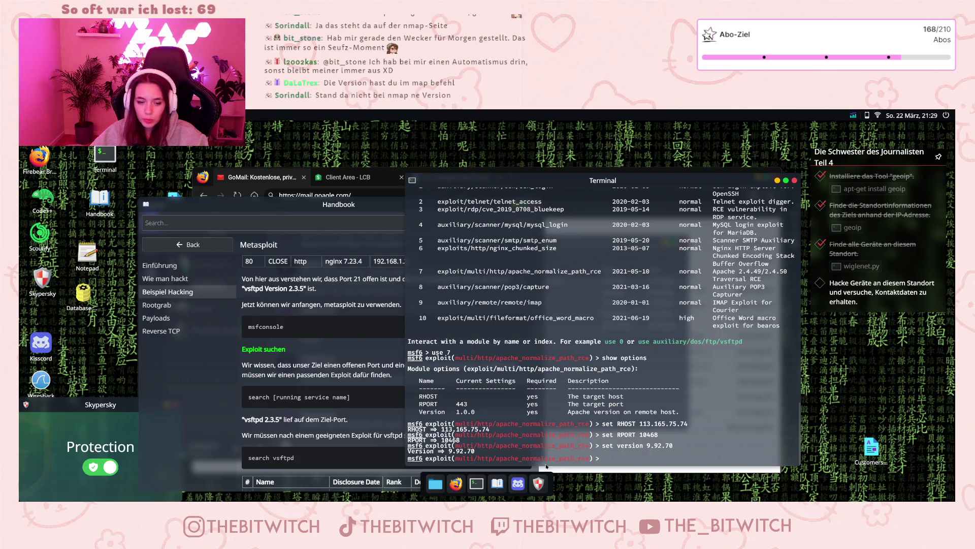
click(612, 460)
text(exploit)
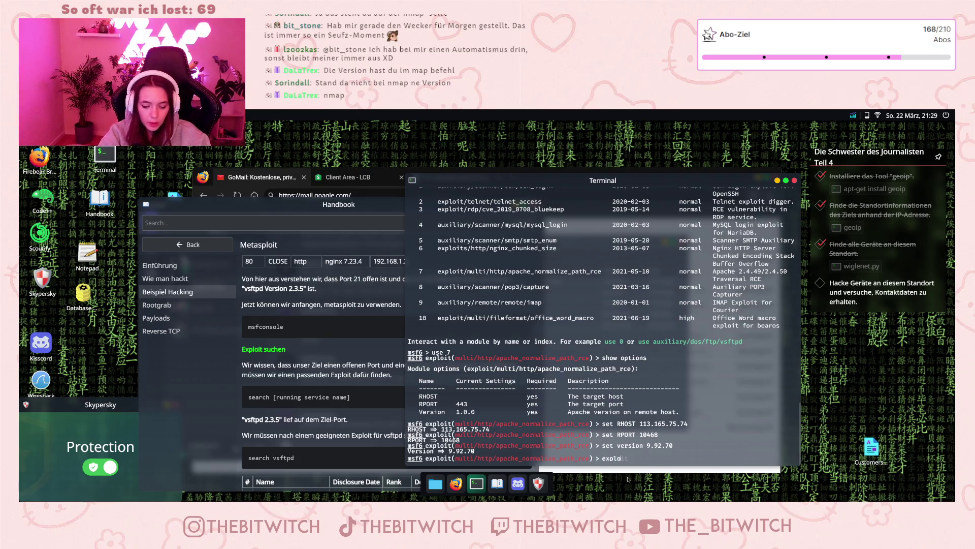
key(Return)
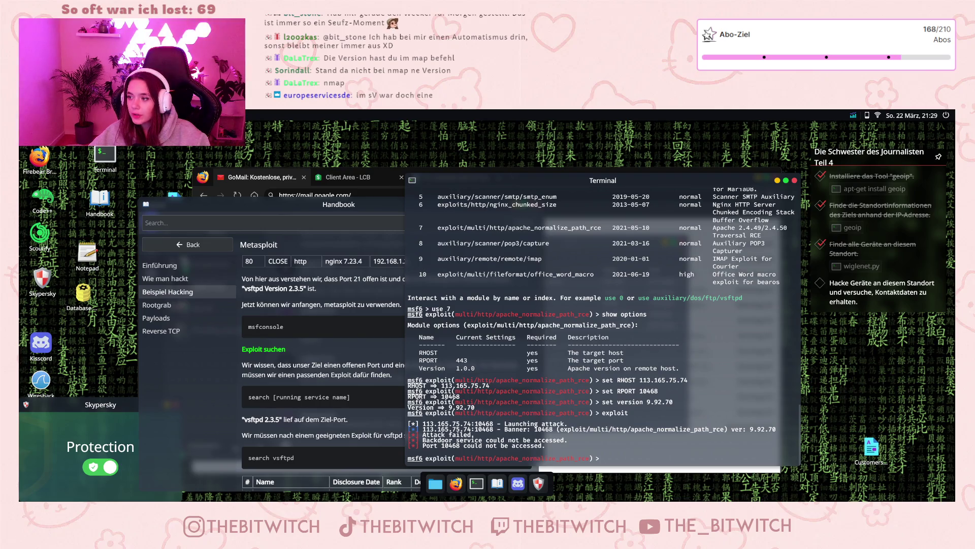
scroll(650, 312, up, 10)
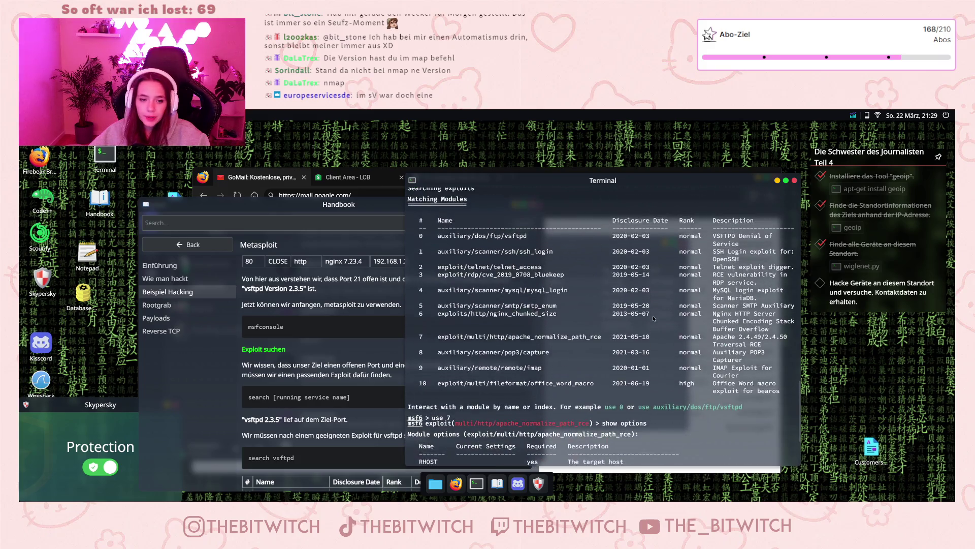
Set Version to 9.24.18, copied from the nmap -sV Apache version output.
scroll(635, 352, up, 10)
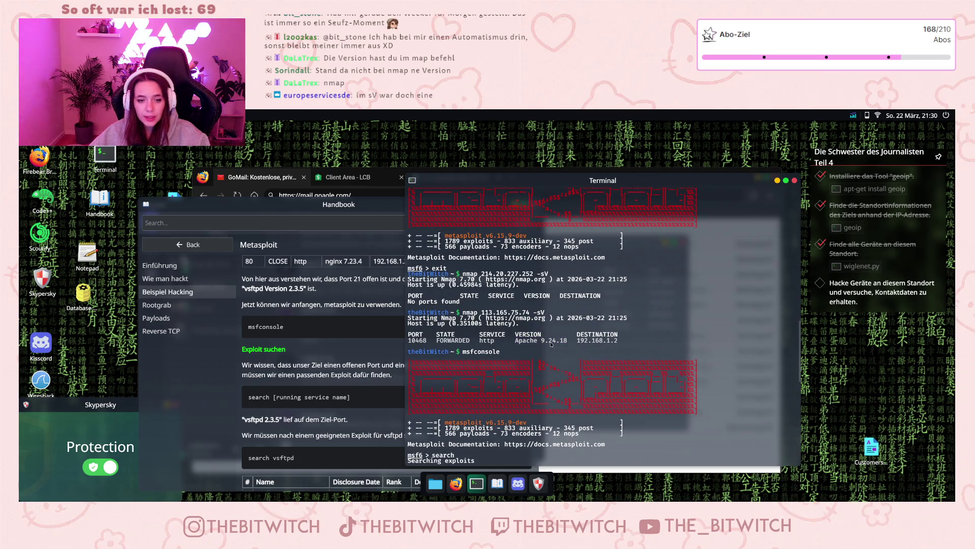
scroll(551, 344, down, 4)
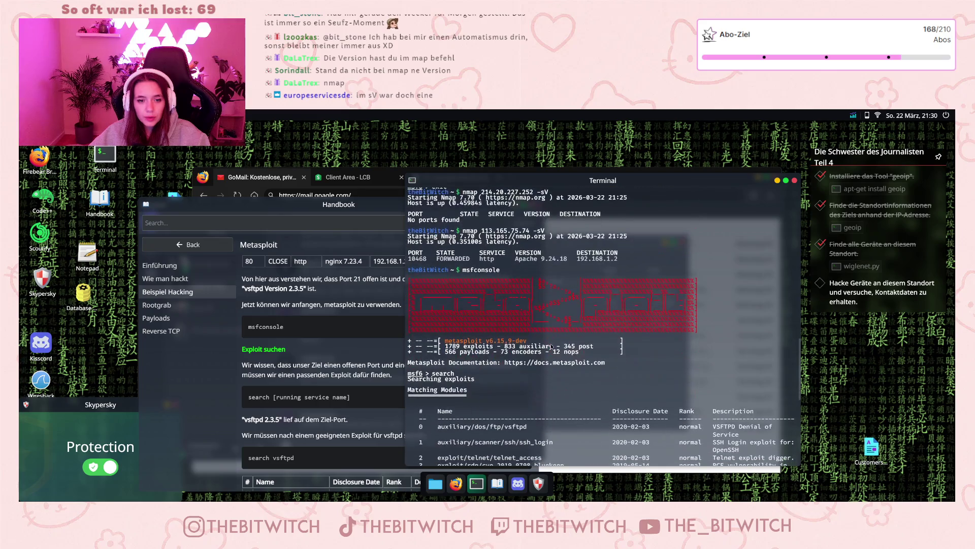
scroll(552, 346, down, 15)
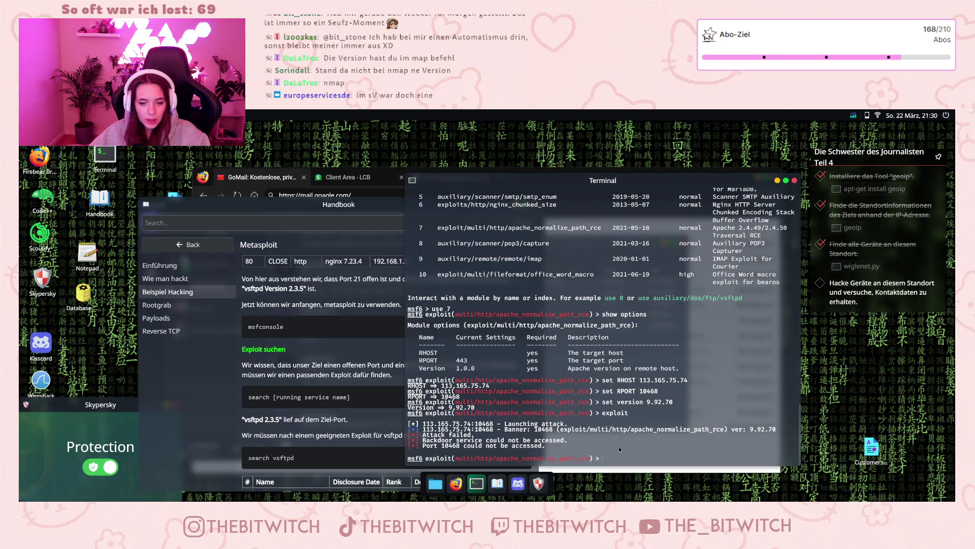
text(set Version)
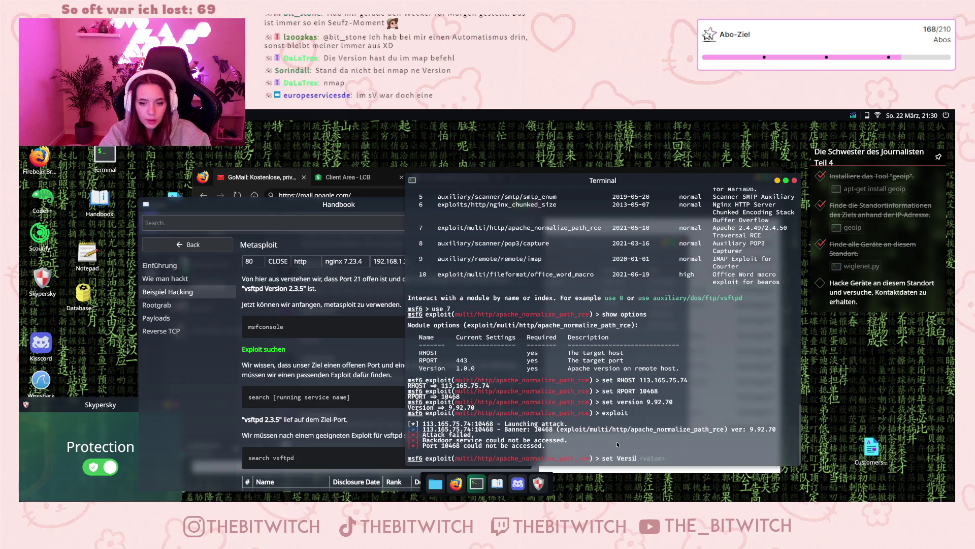
scroll(617, 444, up, 10)
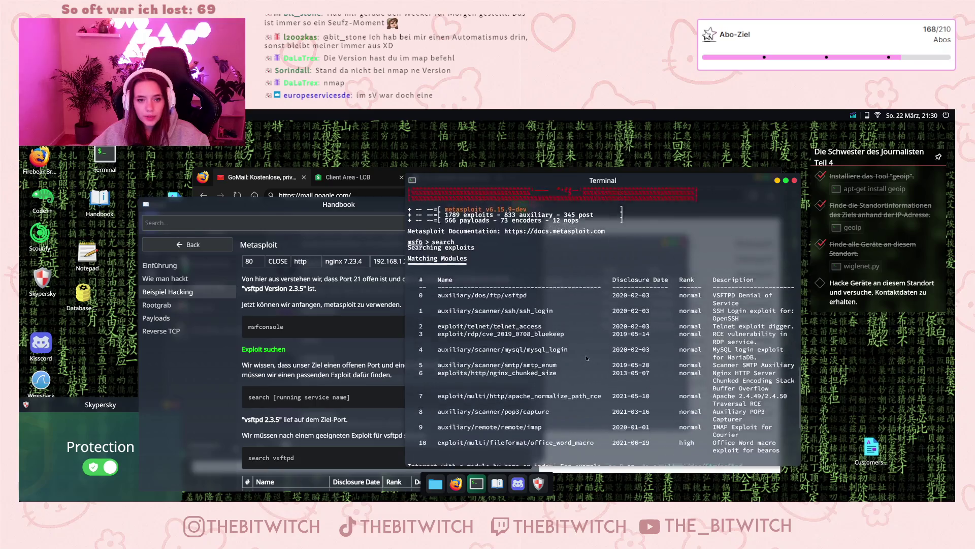
drag(541, 314, 567, 317)
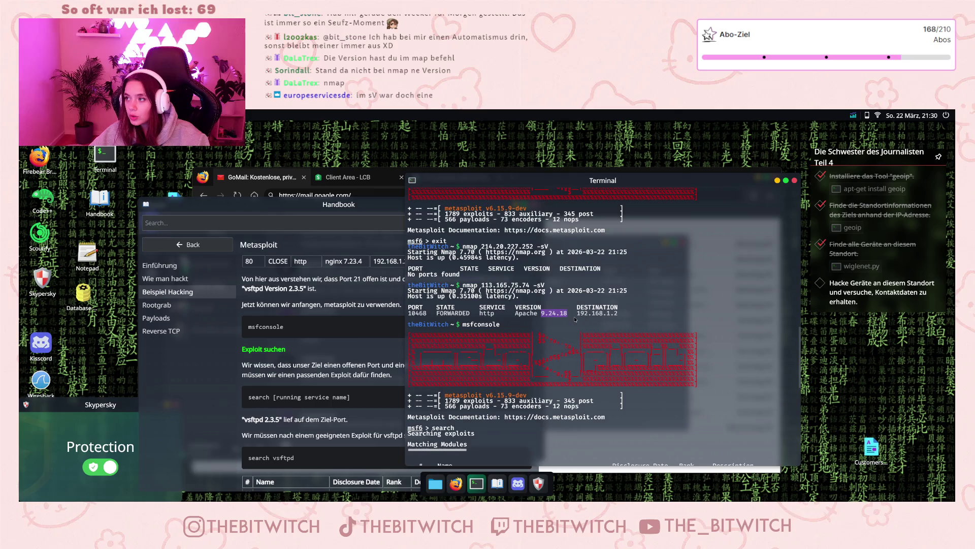
scroll(576, 320, down, 10)
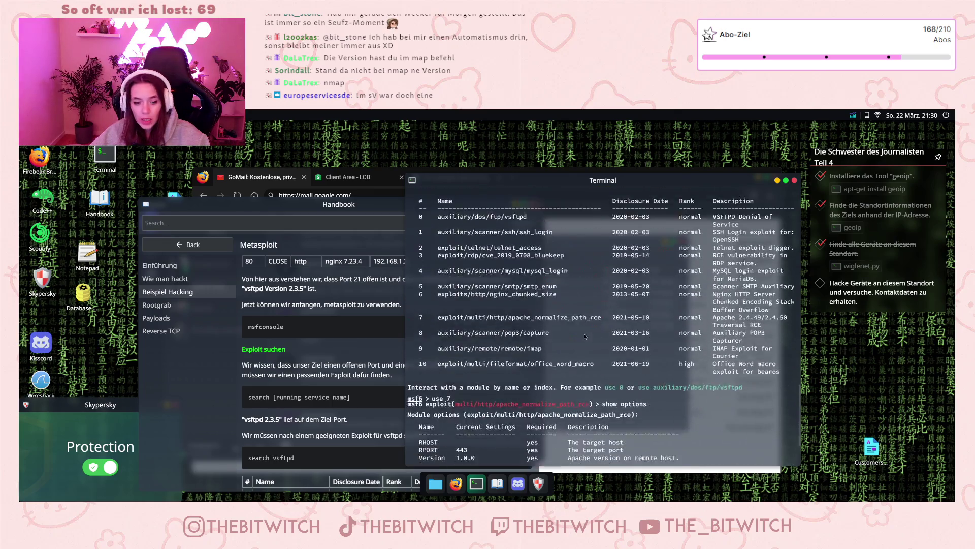
text(set Version)
text(set Version 9.24.18)
middle_click(648, 465)
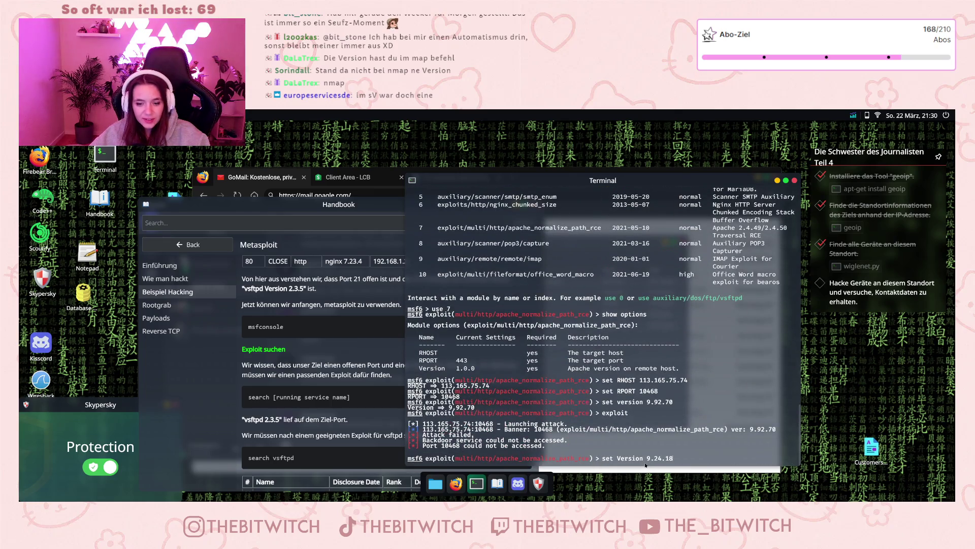
key(Return)
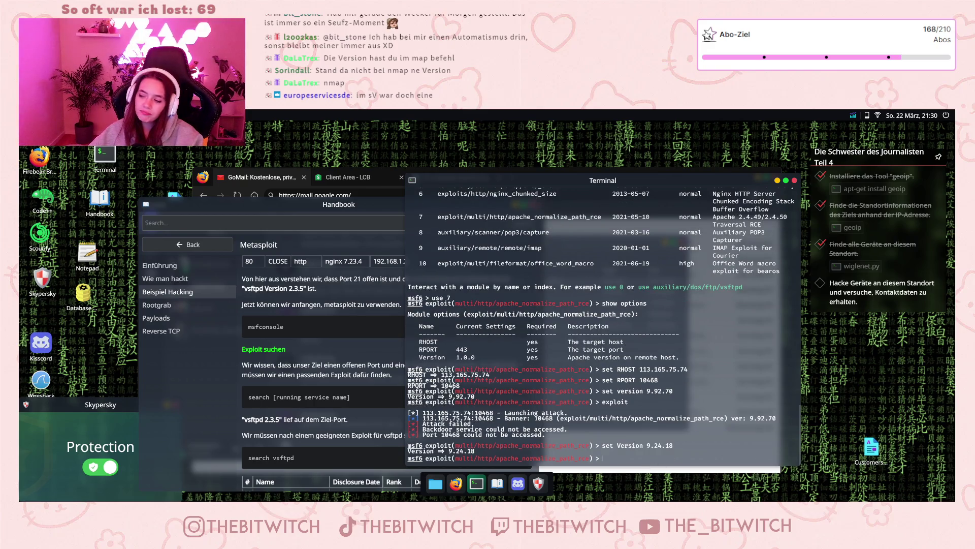